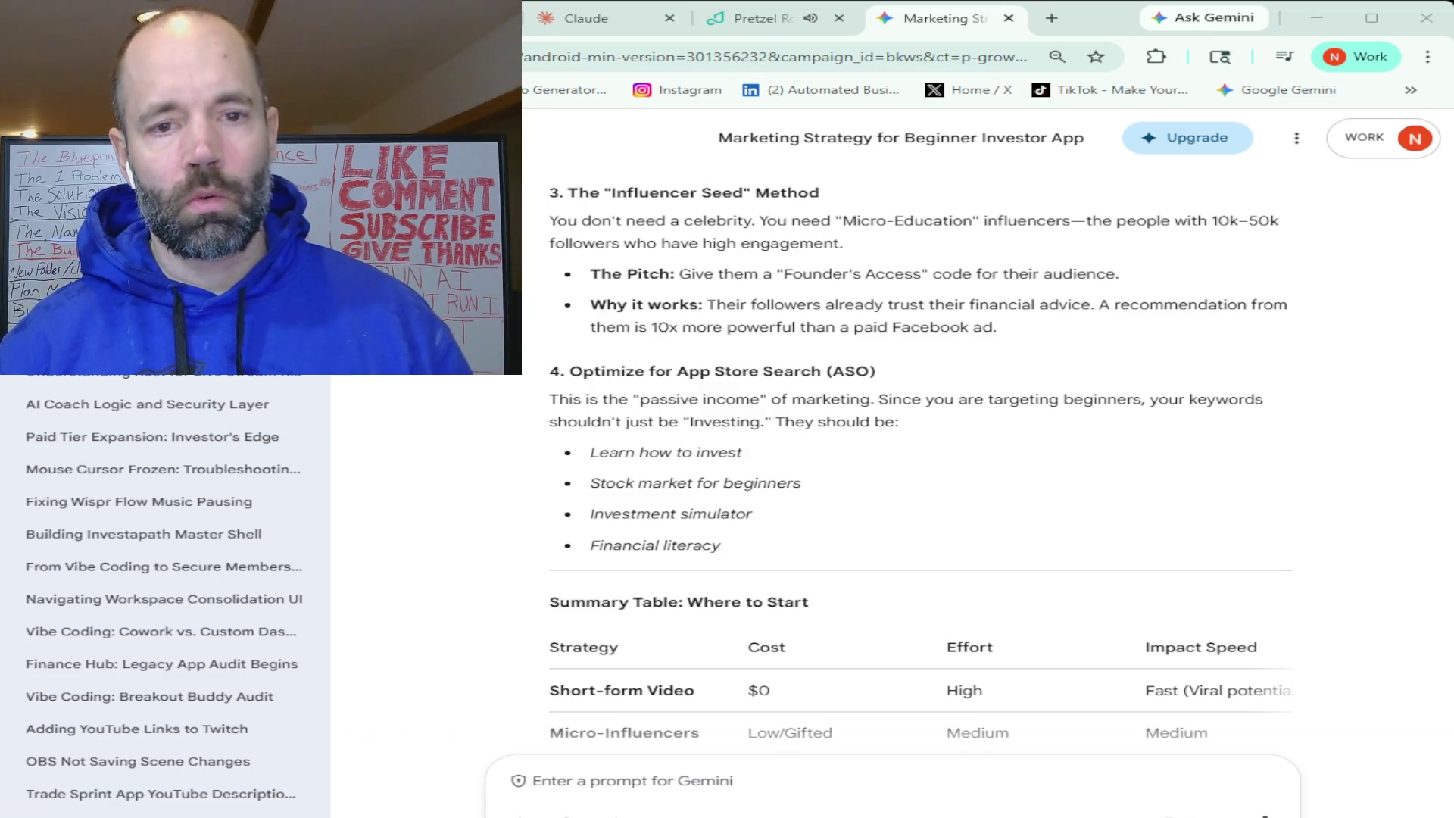
- Review Gemini's beginner-investor marketing strategy reply, then move to Claude's empty new chat
{"action": "scroll", "coordinate": [920, 454], "scroll_direction": "down", "scroll_amount": 2}
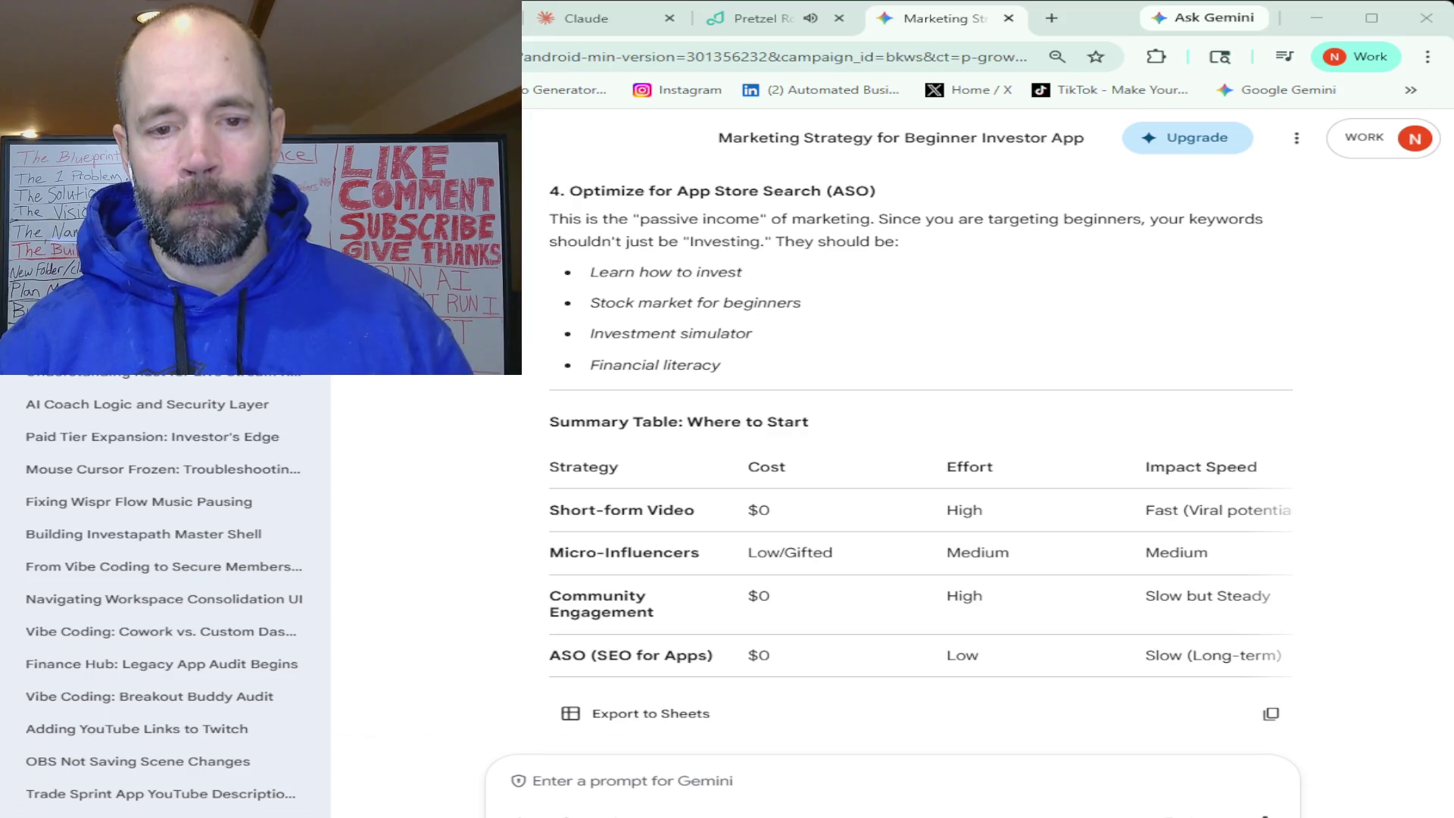
{"action": "scroll", "coordinate": [920, 454], "scroll_direction": "up", "scroll_amount": 9}
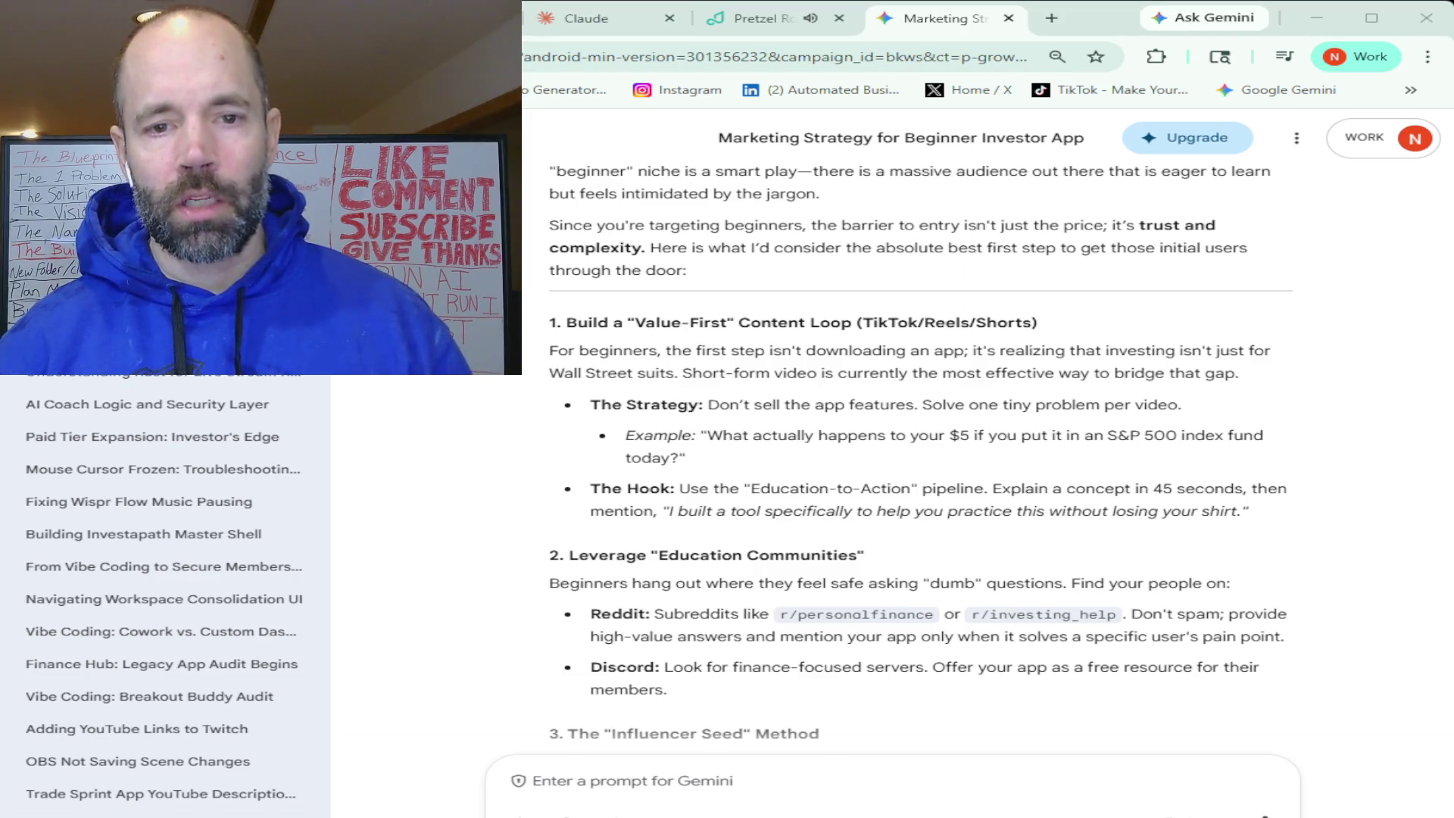
{"action": "scroll", "coordinate": [920, 455], "scroll_direction": "down", "scroll_amount": 2}
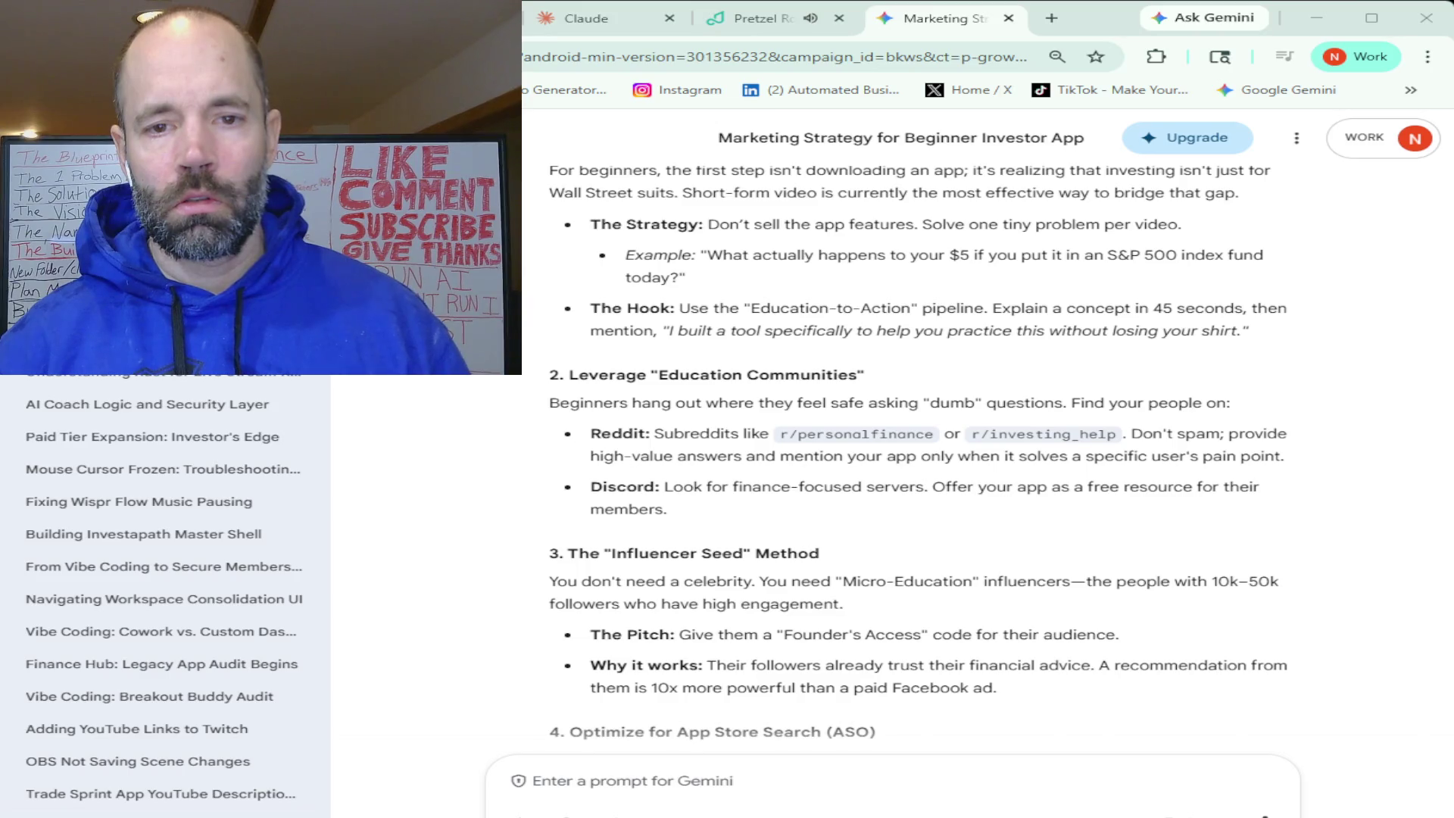
{"action": "scroll", "coordinate": [920, 455], "scroll_direction": "down", "scroll_amount": 1}
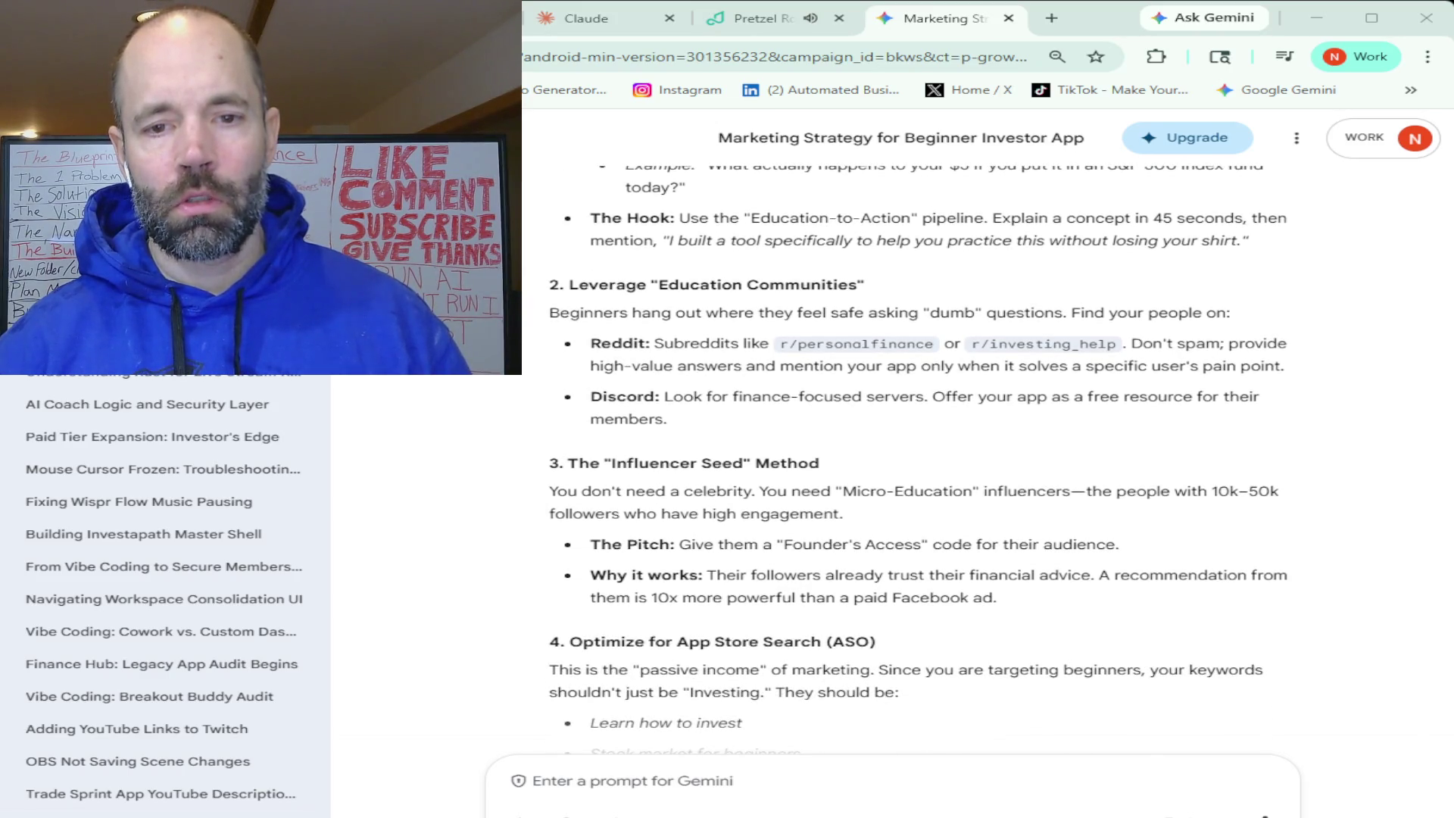
{"action": "scroll", "coordinate": [920, 454], "scroll_direction": "down", "scroll_amount": 1}
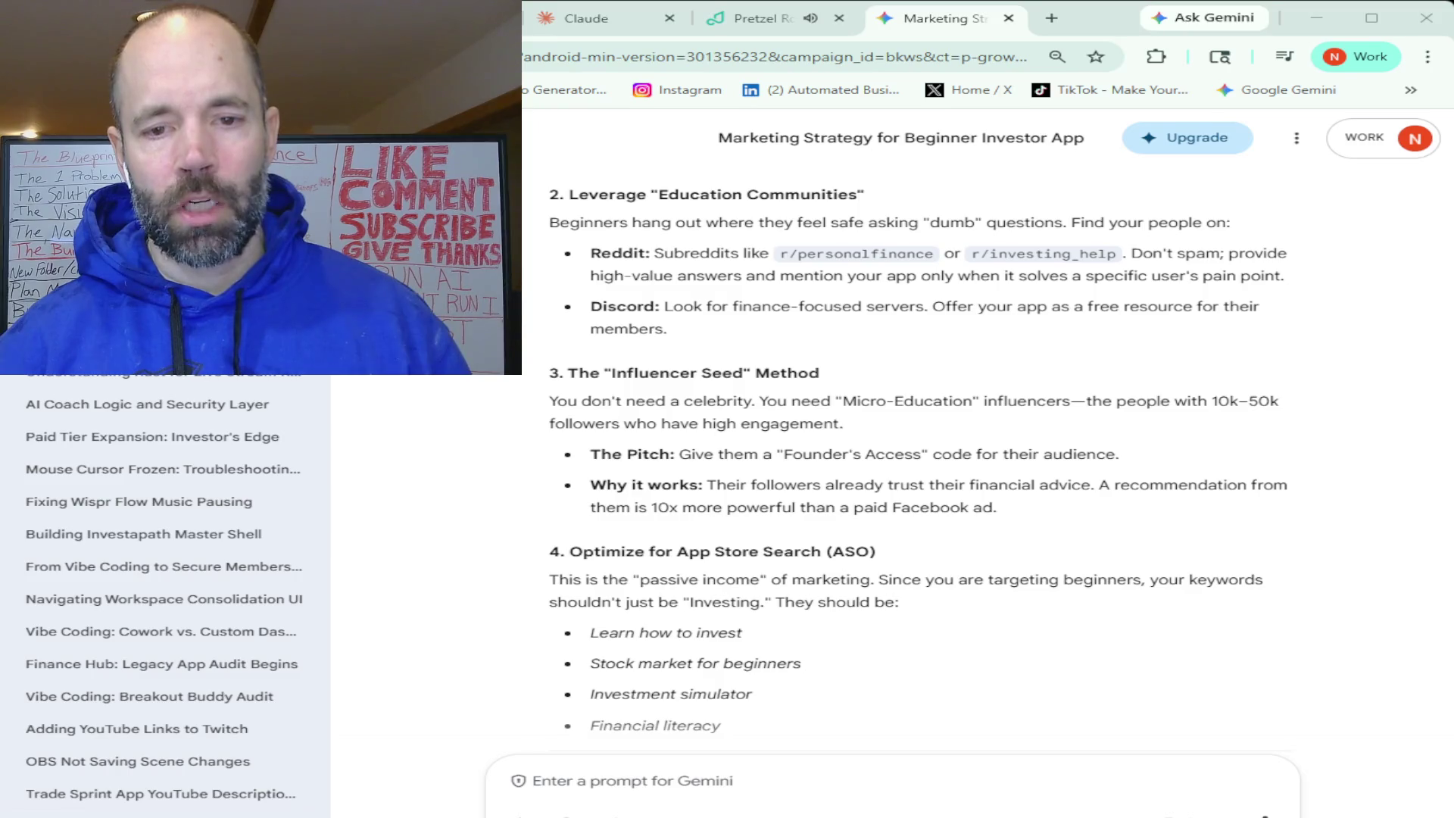
{"action": "scroll", "coordinate": [921, 454], "scroll_direction": "down", "scroll_amount": 2}
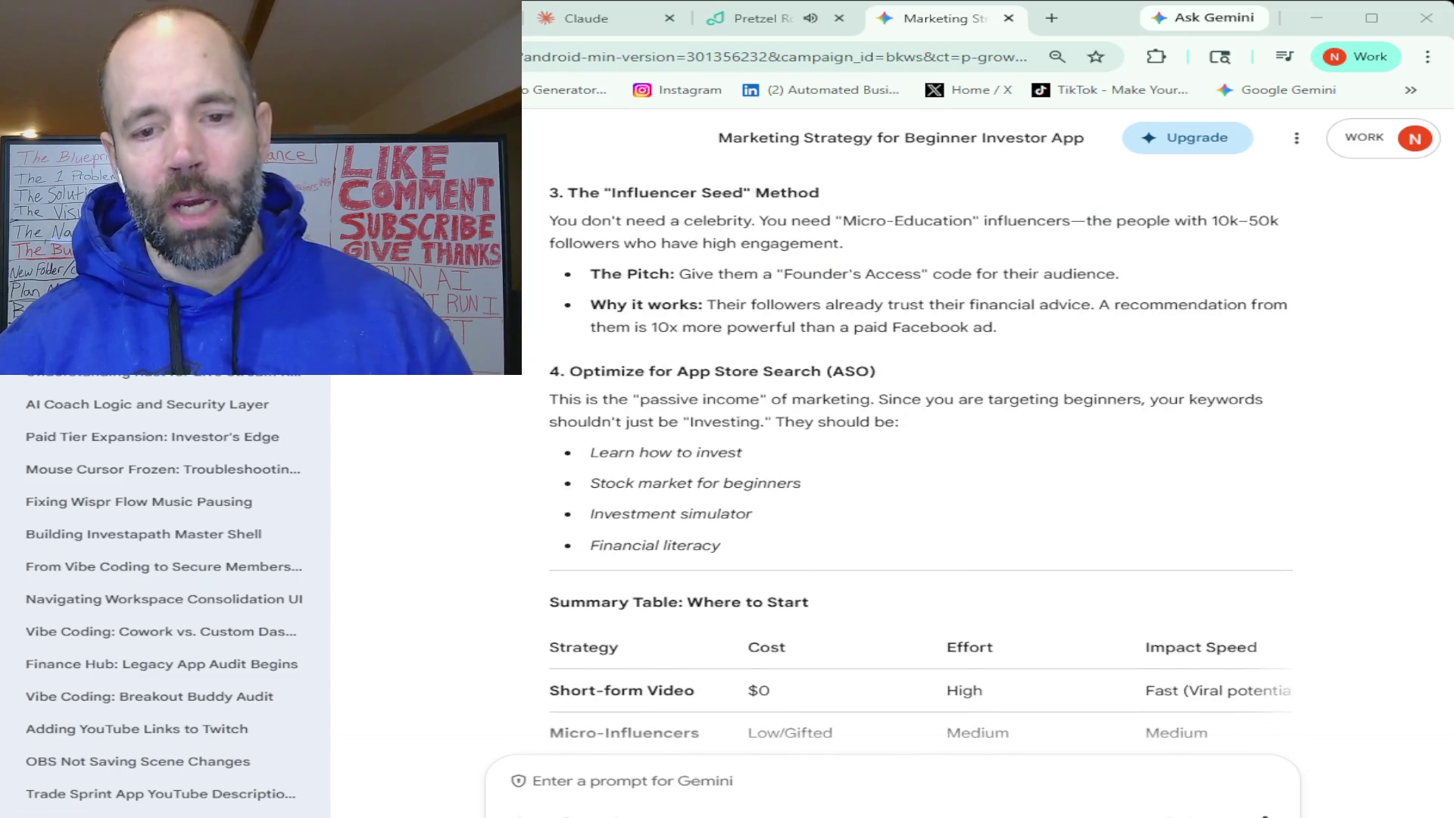
{"action": "scroll", "coordinate": [920, 454], "scroll_direction": "down", "scroll_amount": 3}
{"action": "scroll", "coordinate": [920, 455], "scroll_direction": "down", "scroll_amount": 2}
{"action": "scroll", "coordinate": [920, 454], "scroll_direction": "up", "scroll_amount": 10}
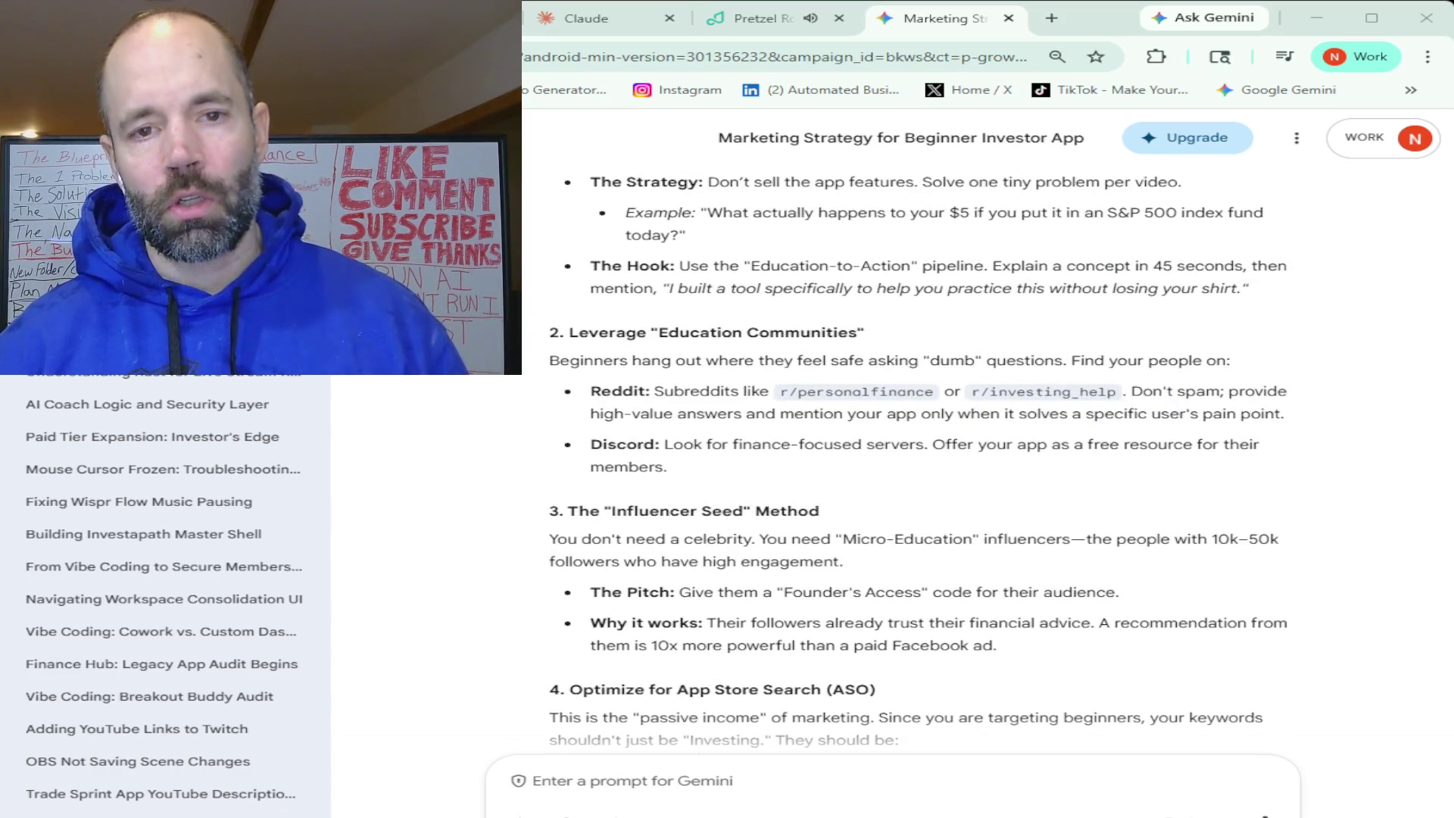
{"action": "scroll", "coordinate": [921, 459], "scroll_direction": "up", "scroll_amount": 2}
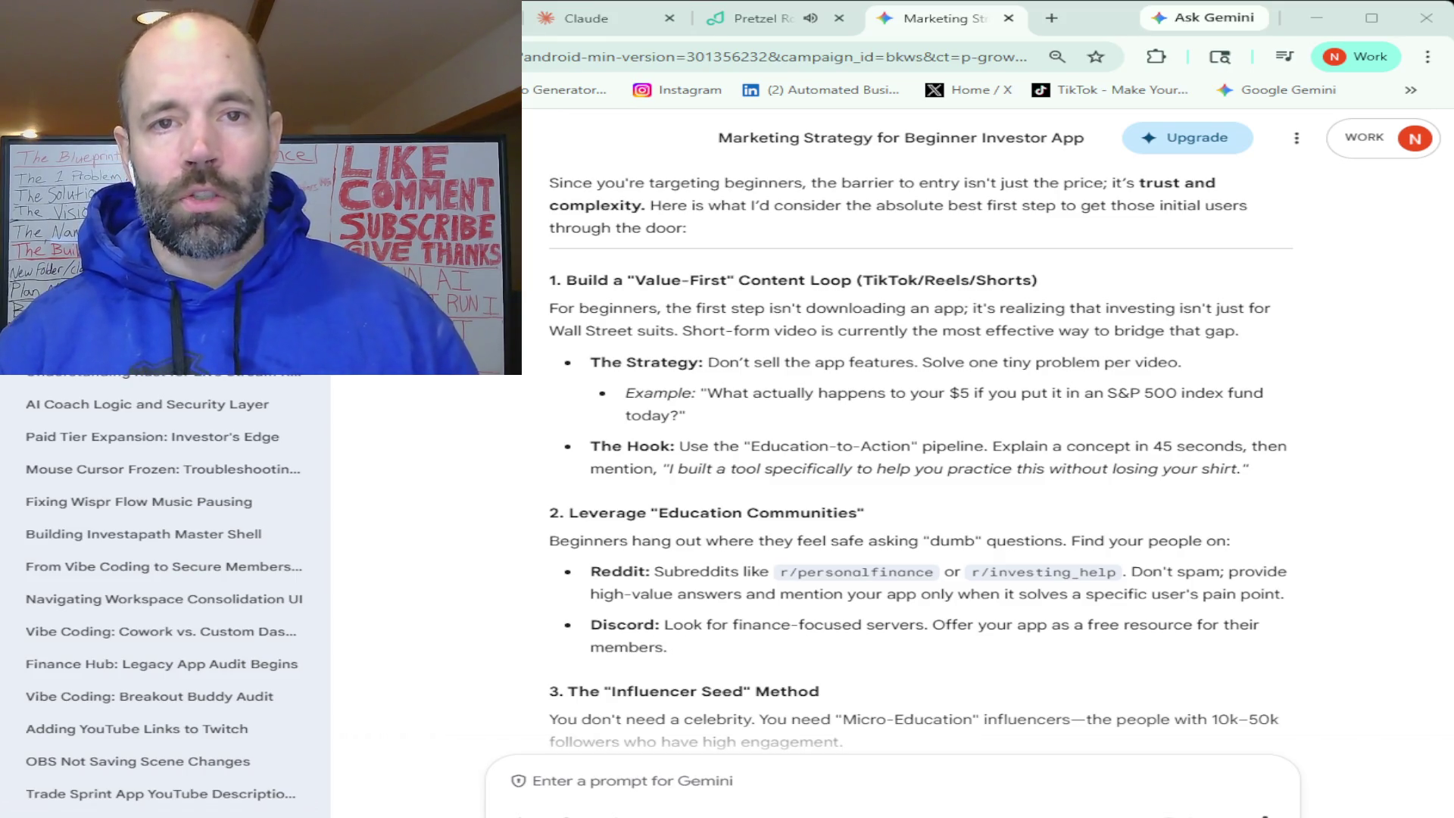
{"action": "left_click", "coordinate": [604, 23]}
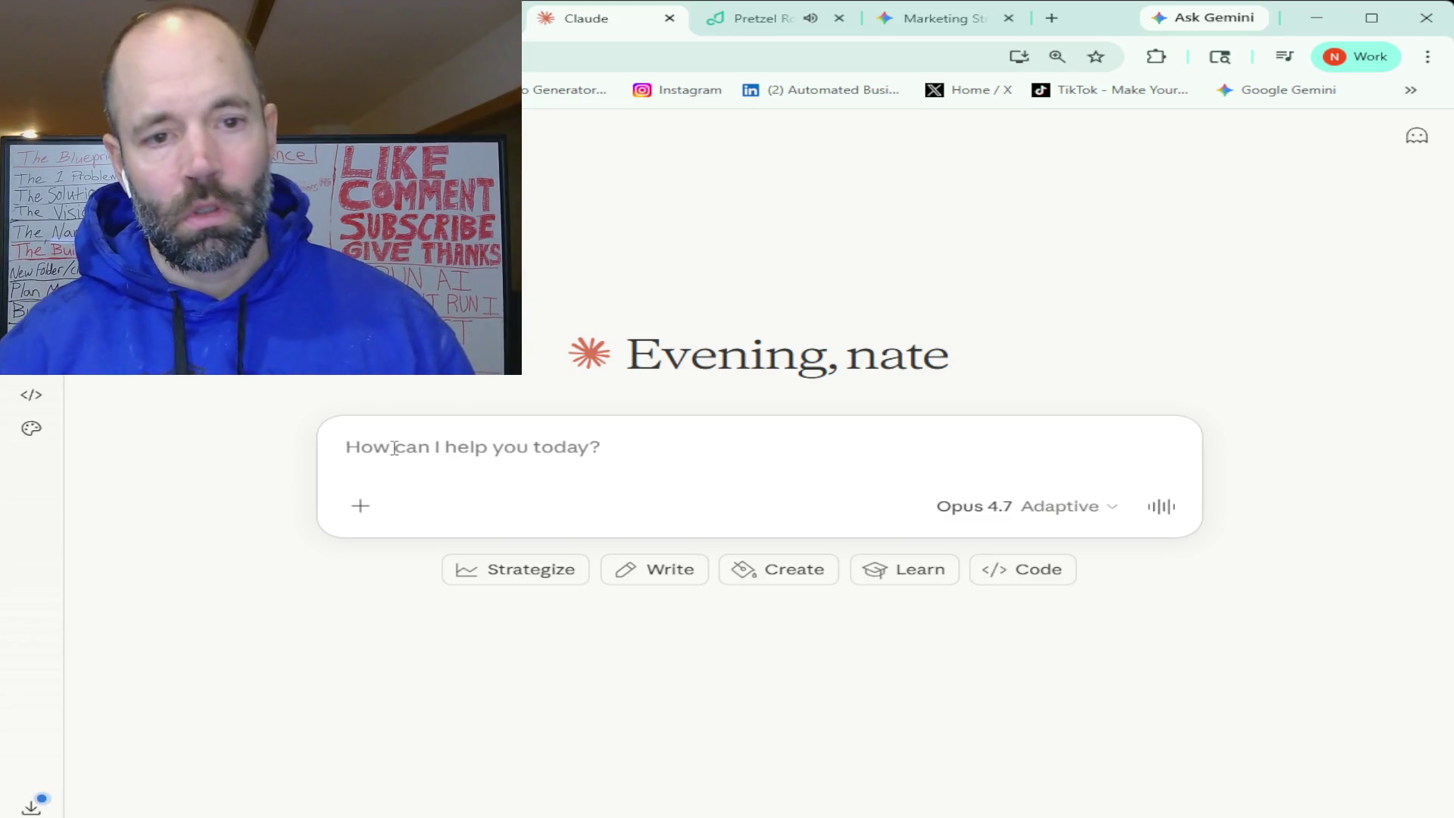
- Ask Claude the best first marketing step for Stack of 8, a beginner-investor app, and apps generally
{"action": "type", "text": "so I just launched my app"}
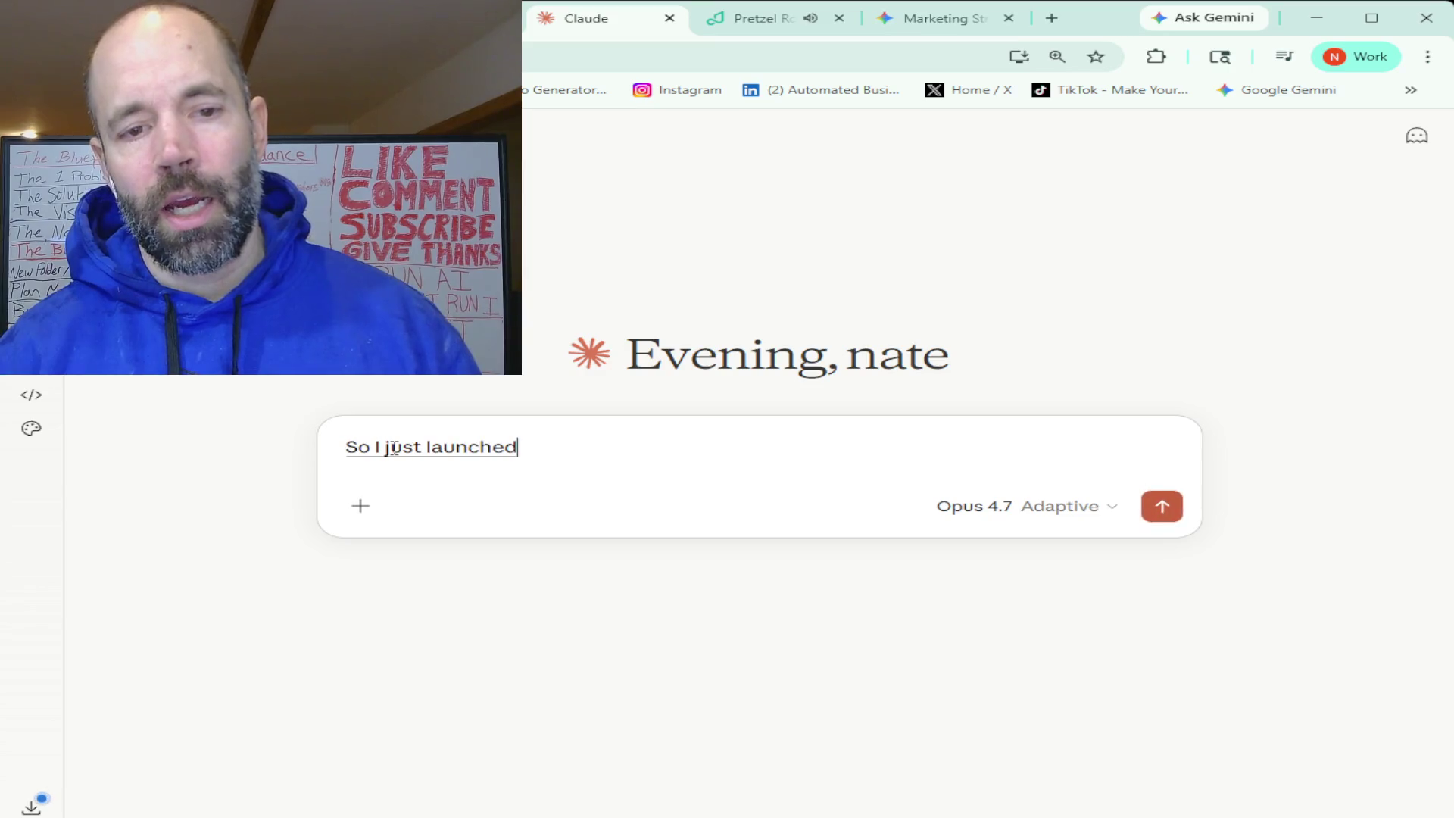
{"action": "type", "text": " for beginner investors"}
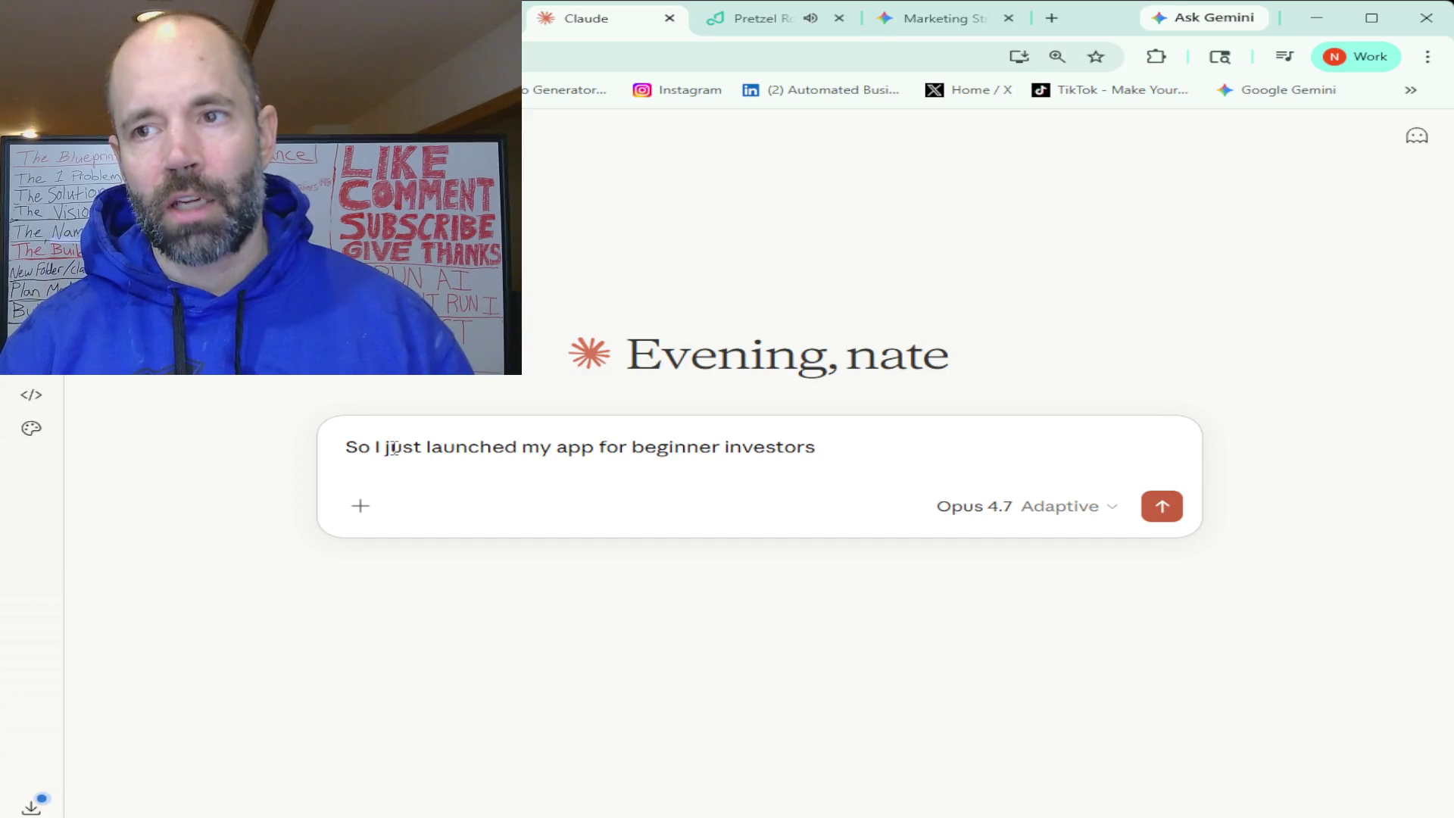
{"action": "type", "text": " called stack of 8"}
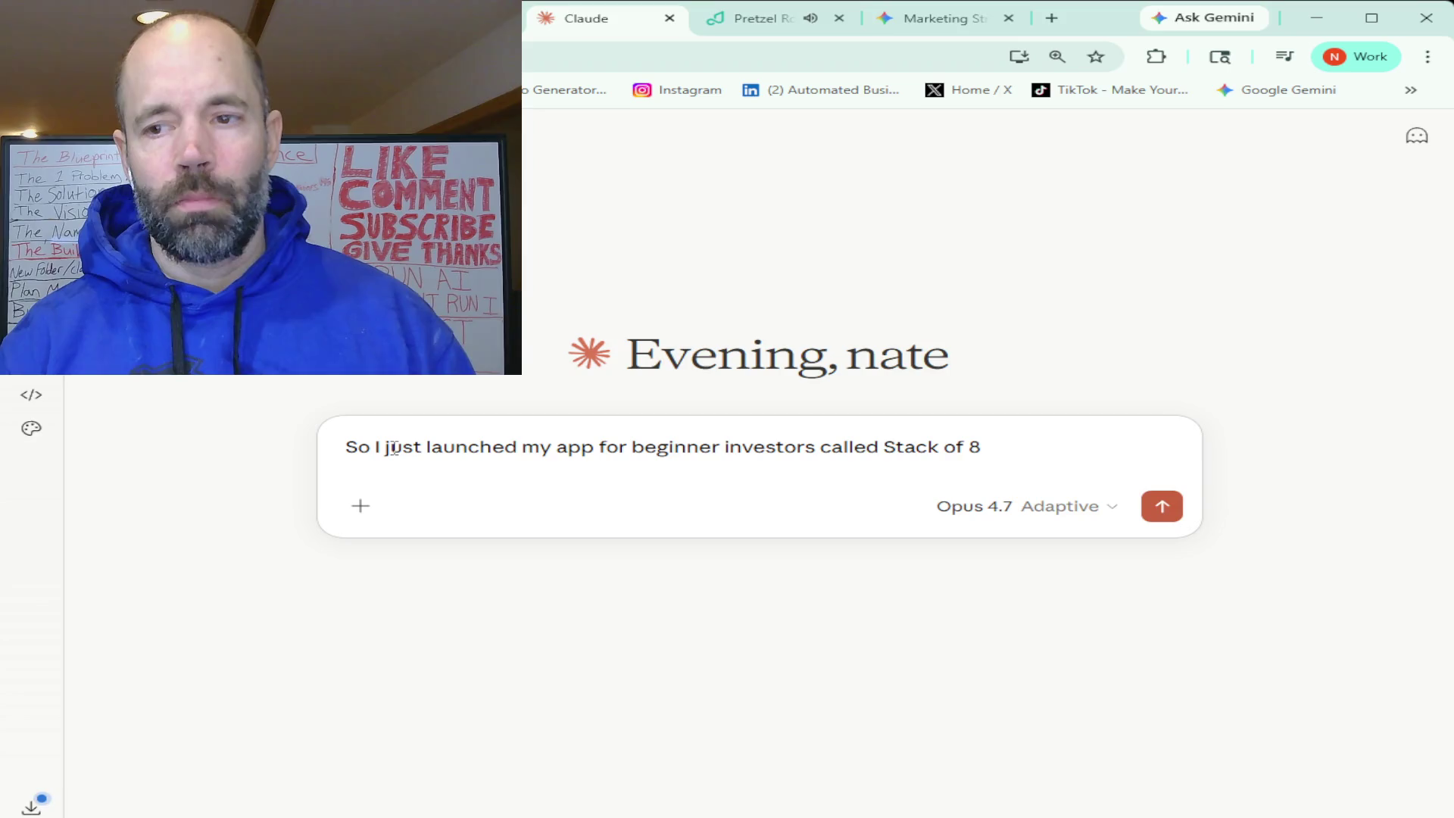
{"action": "type", "text": " basically I am trying to build a marketing"}
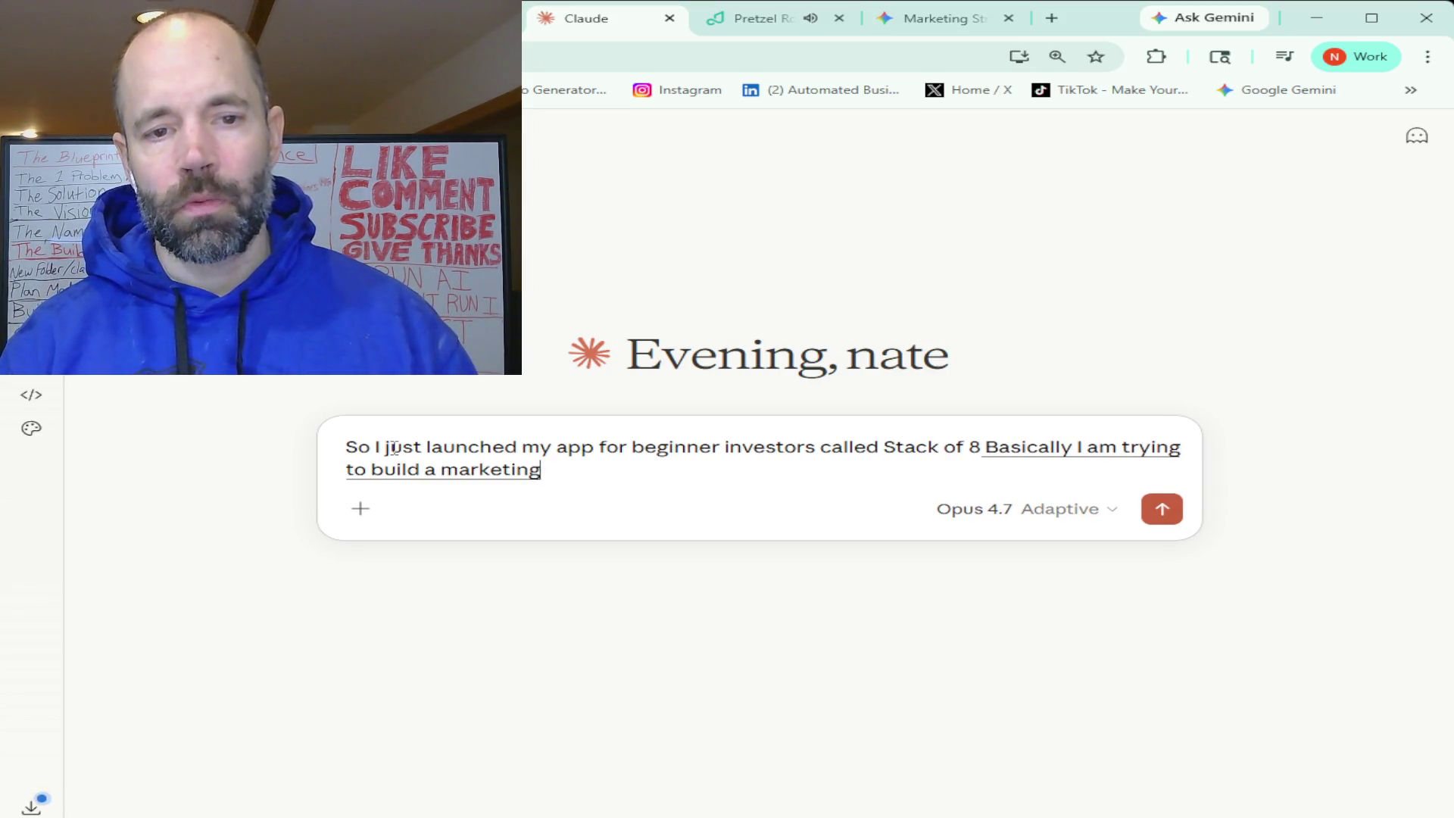
{"action": "type", "text": " system for it"}
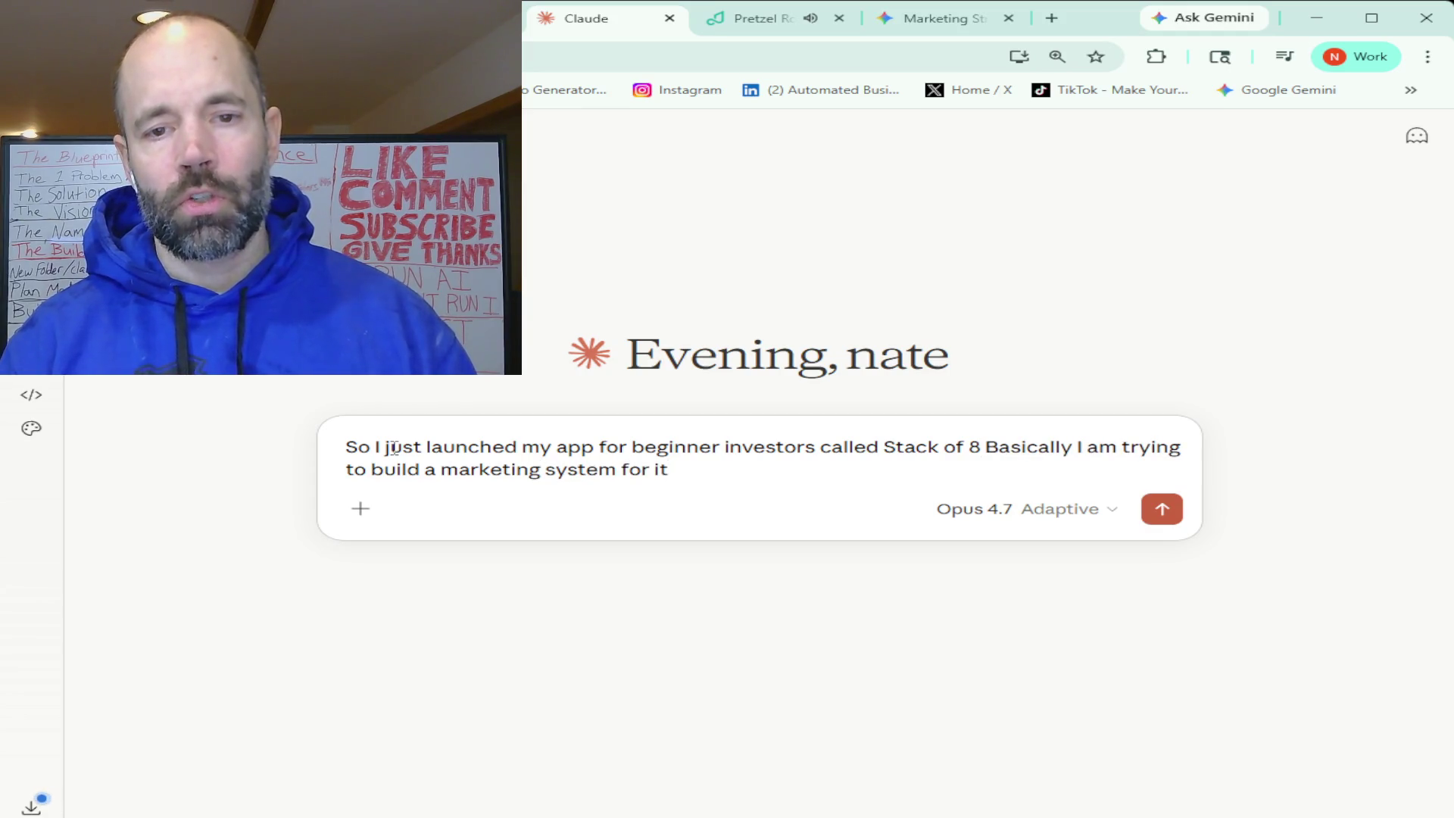
{"action": "type", "text": " I want to get your opinion on"}
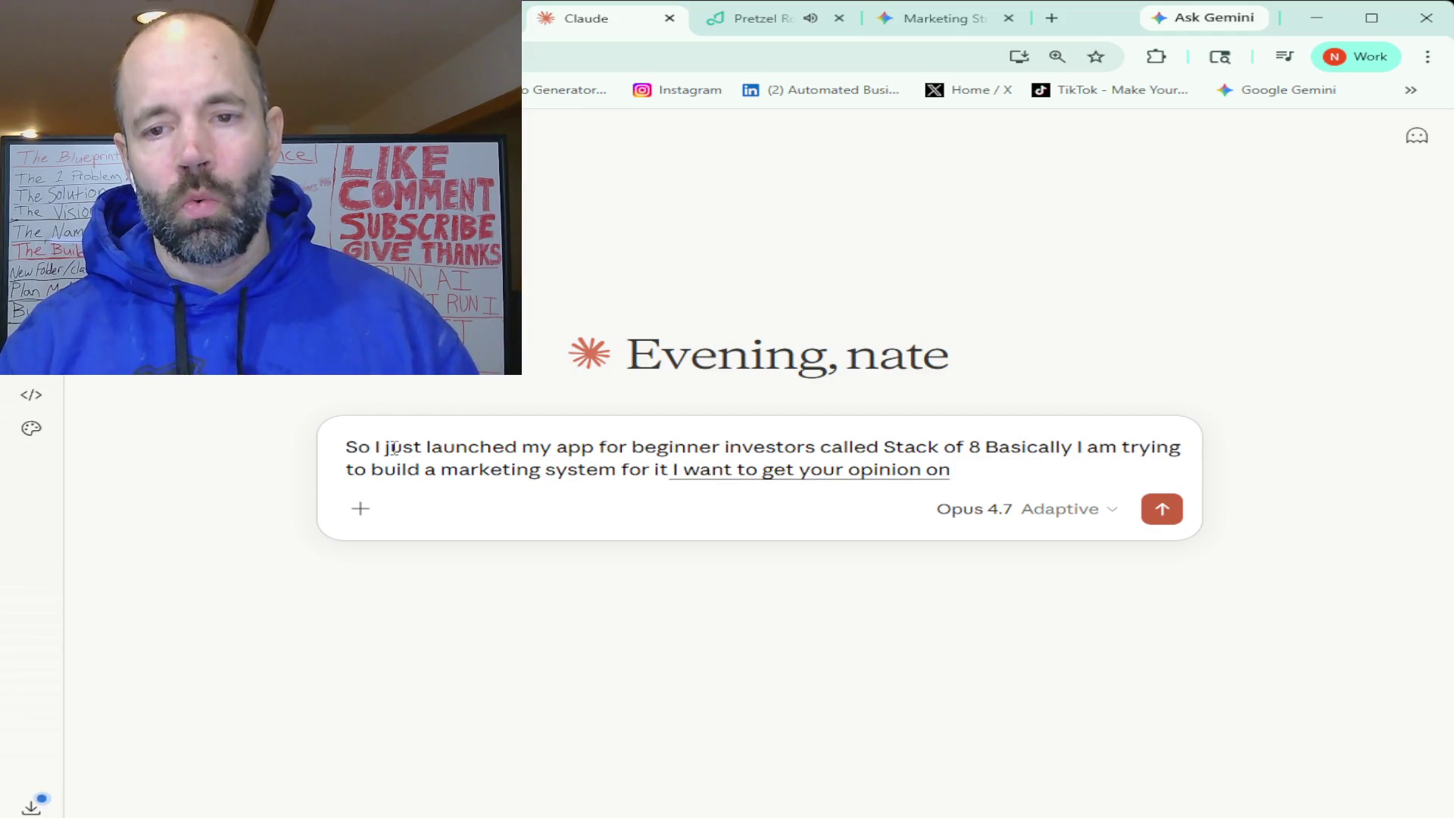
{"action": "type", "text": " What is the best"}
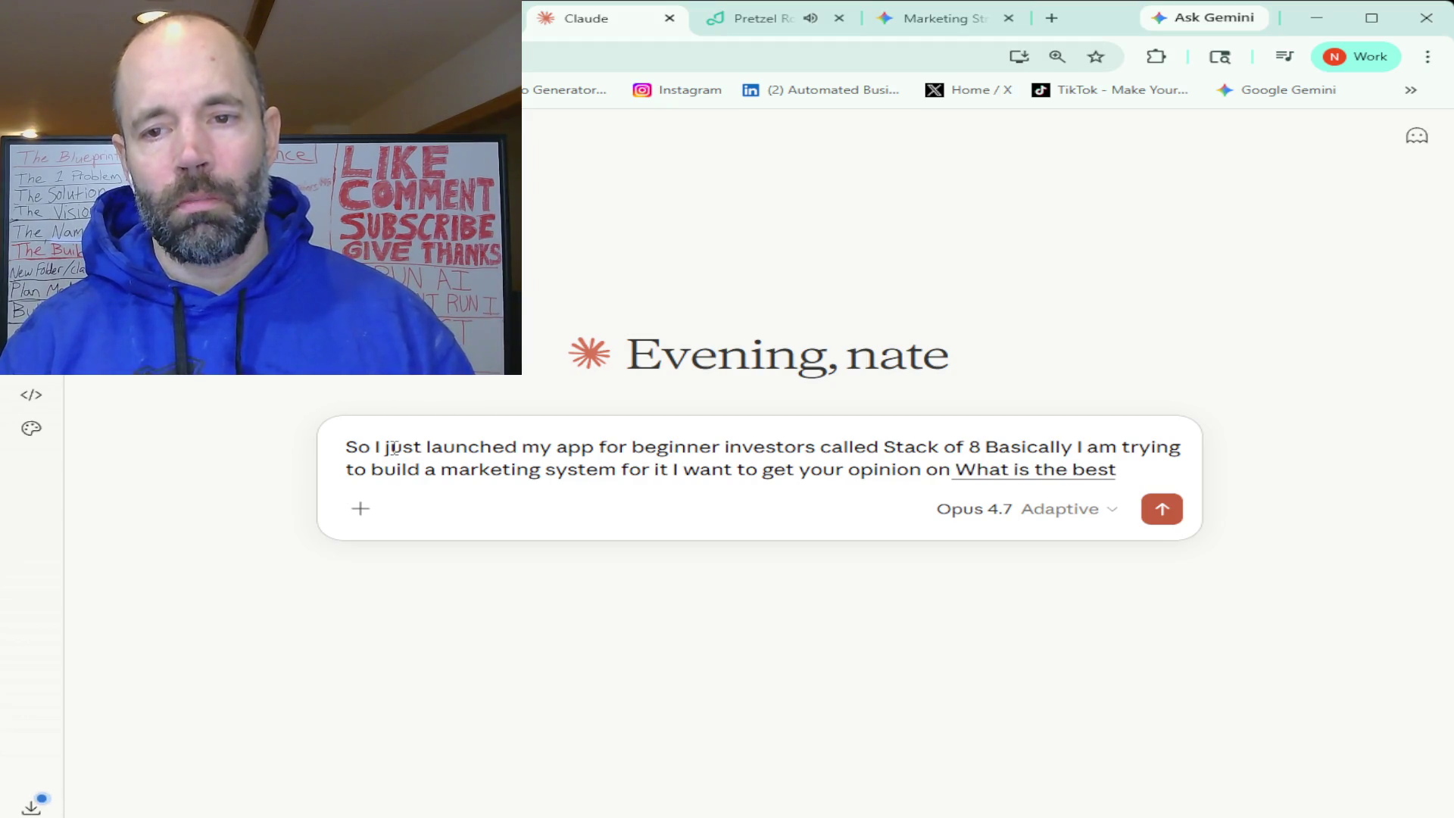
{"action": "type", "text": " method"}
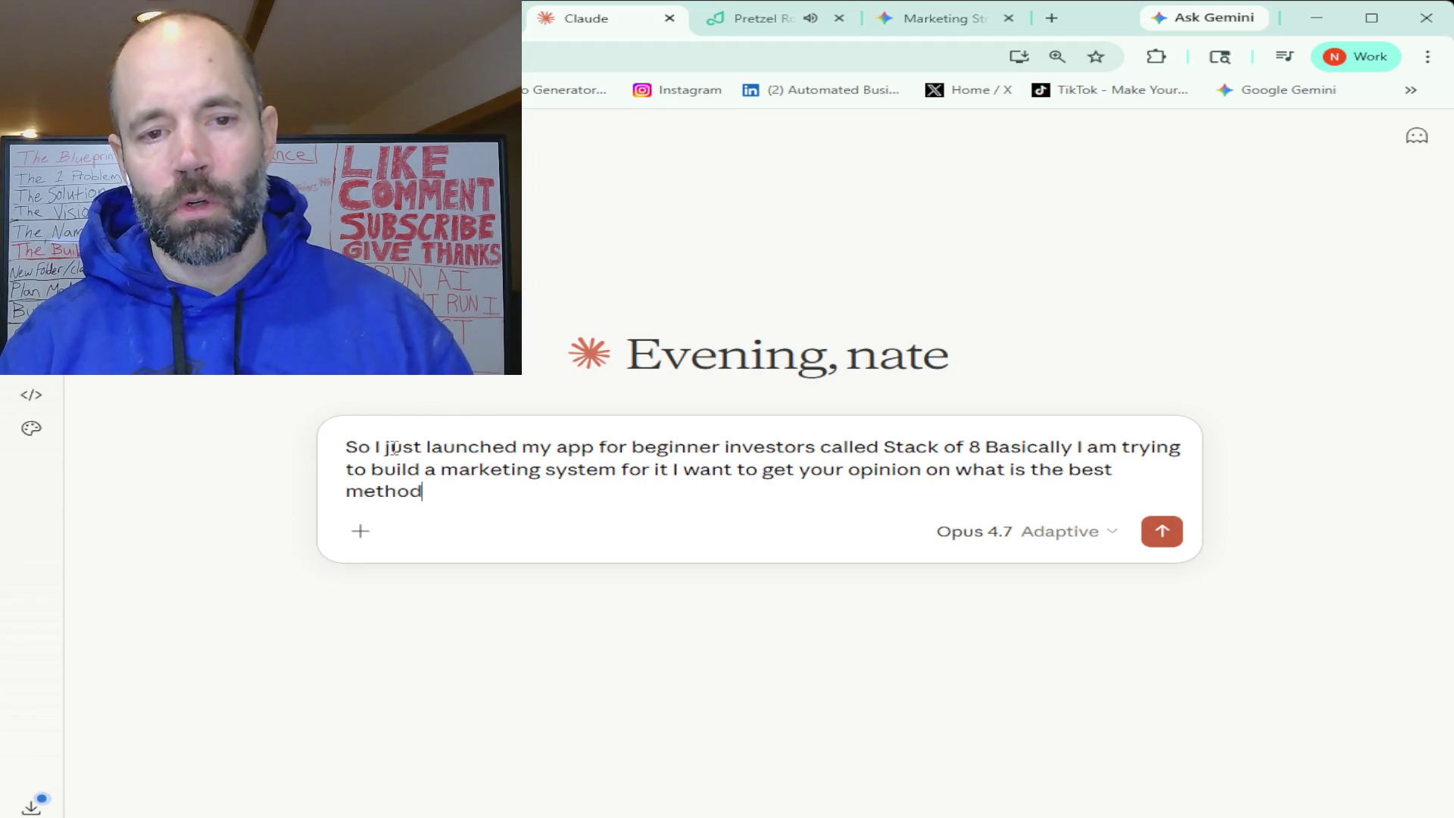
{"action": "type", "text": " to first use to start marketing"}
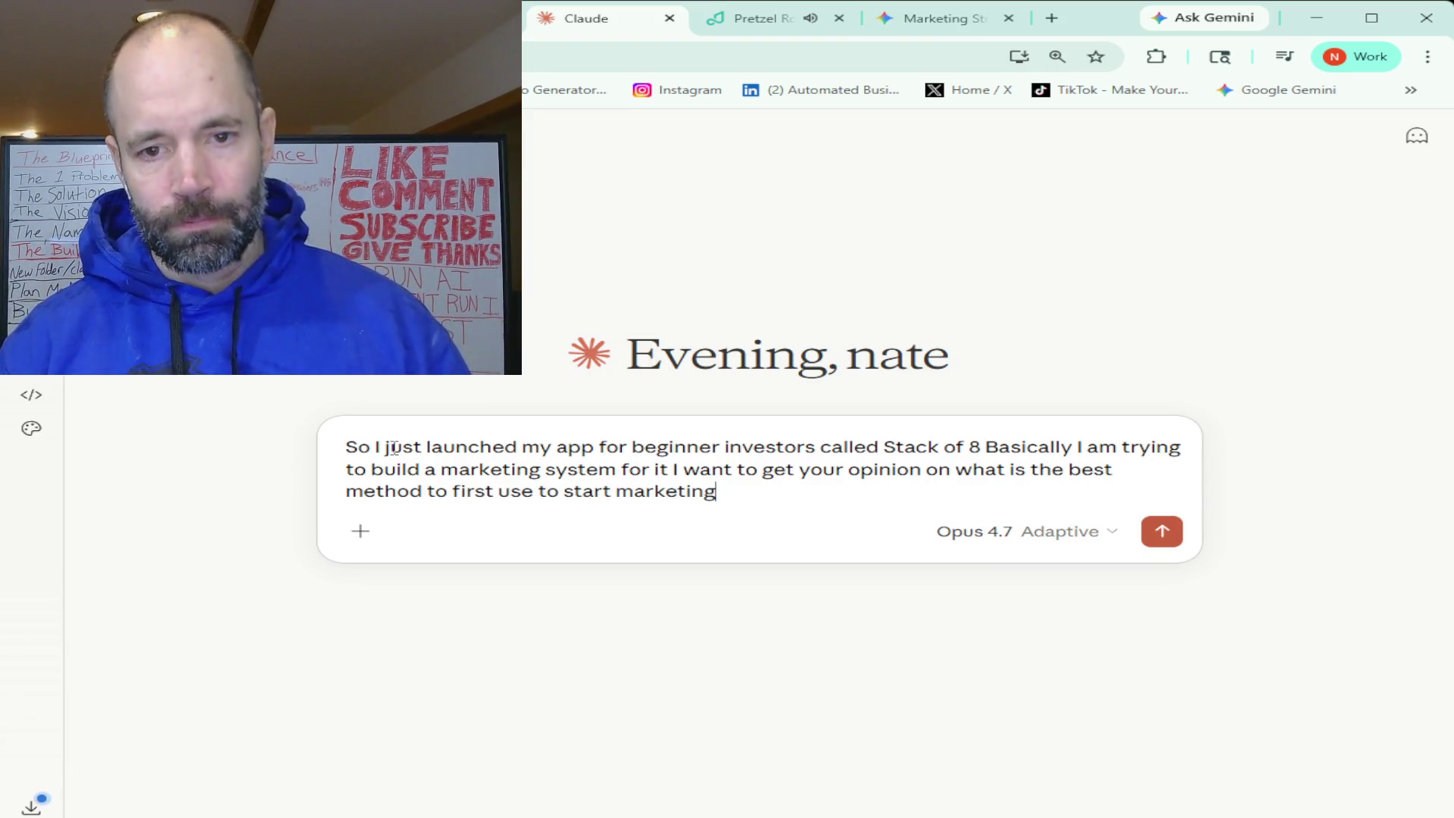
{"action": "type", "text": " an app"}
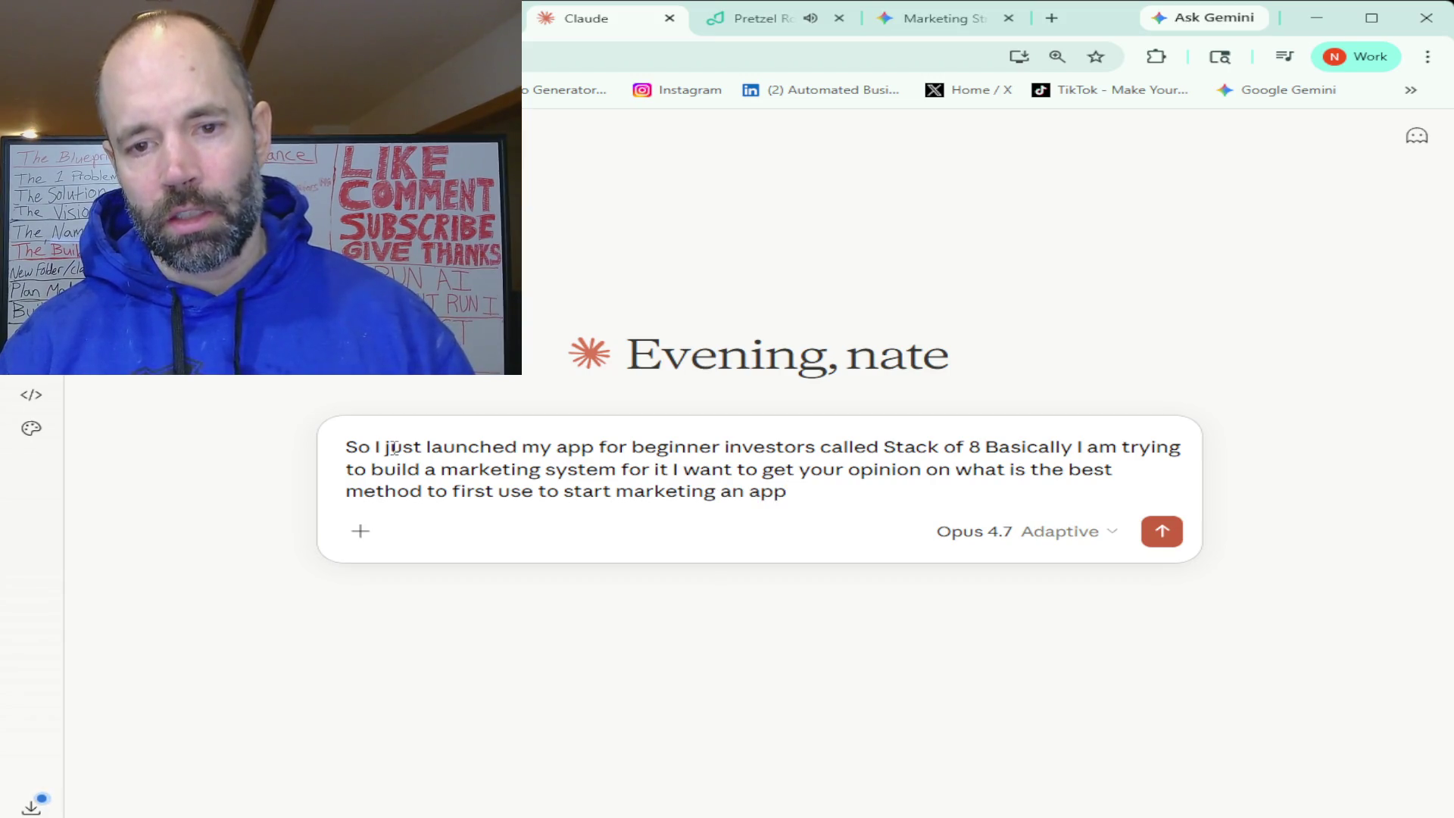
{"action": "type", "text": " and let me know in particular"}
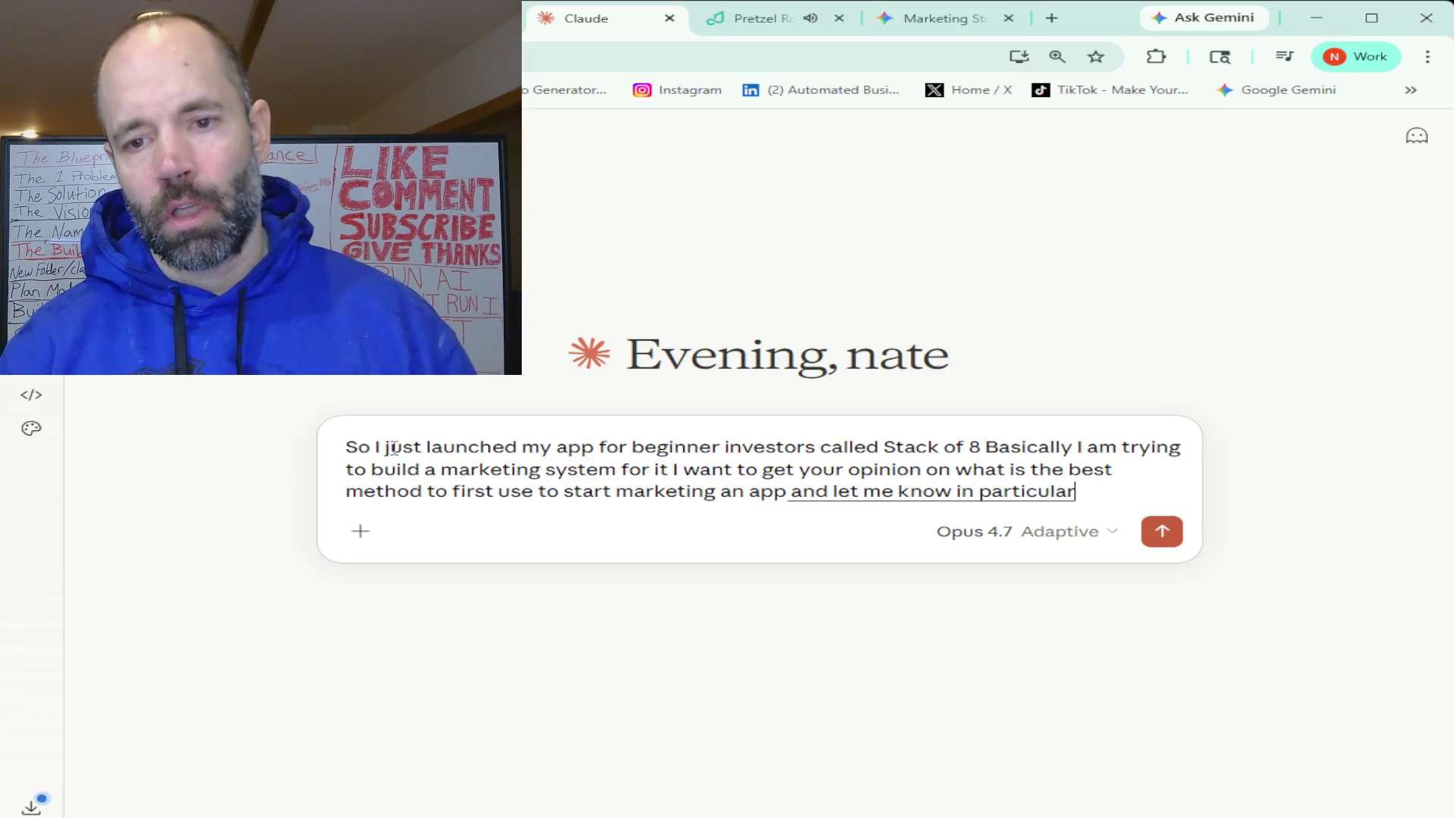
{"action": "type", "text": " for like a finance"}
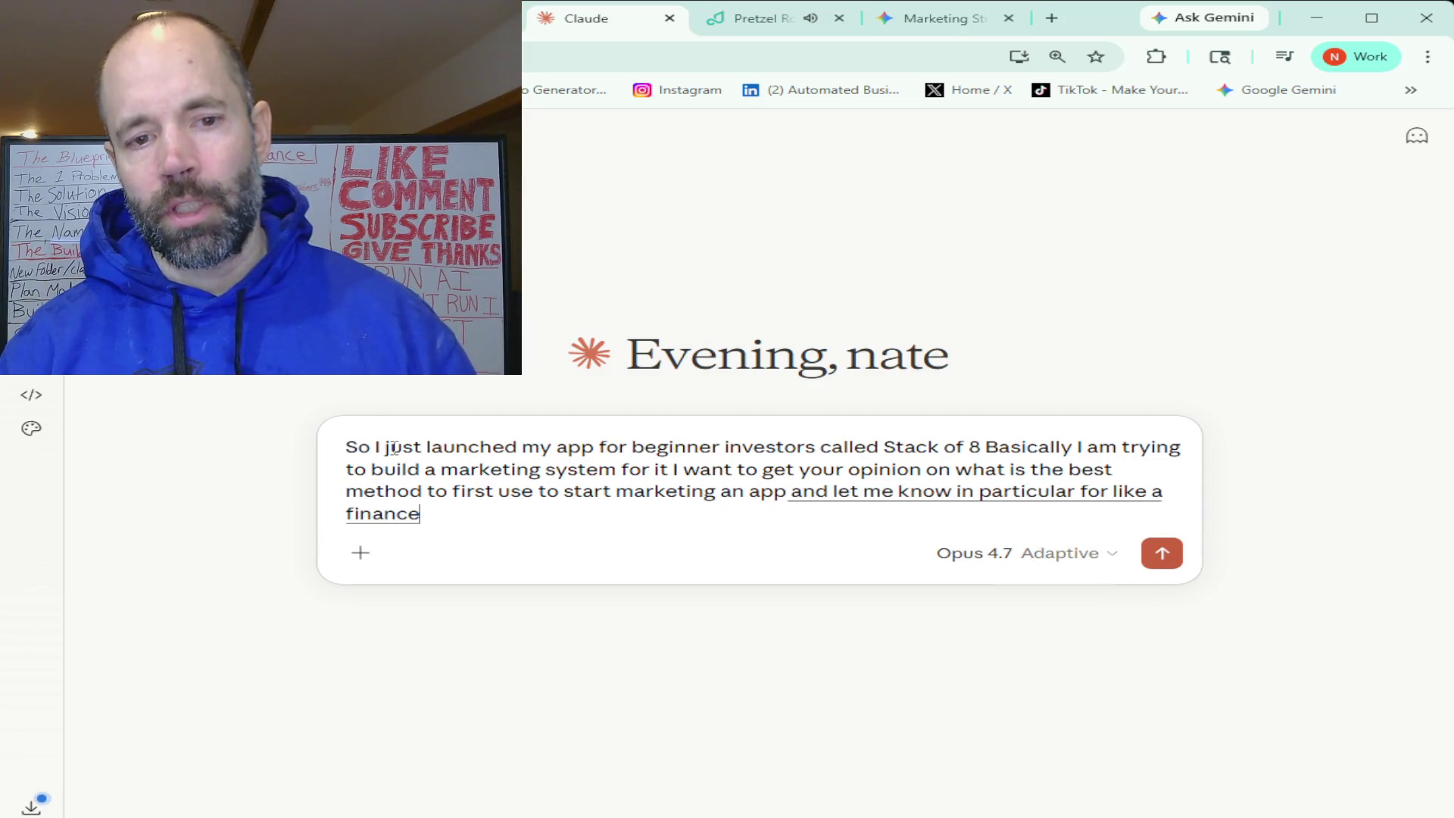
{"action": "type", "text": " app for beginner investors that's teaching"}
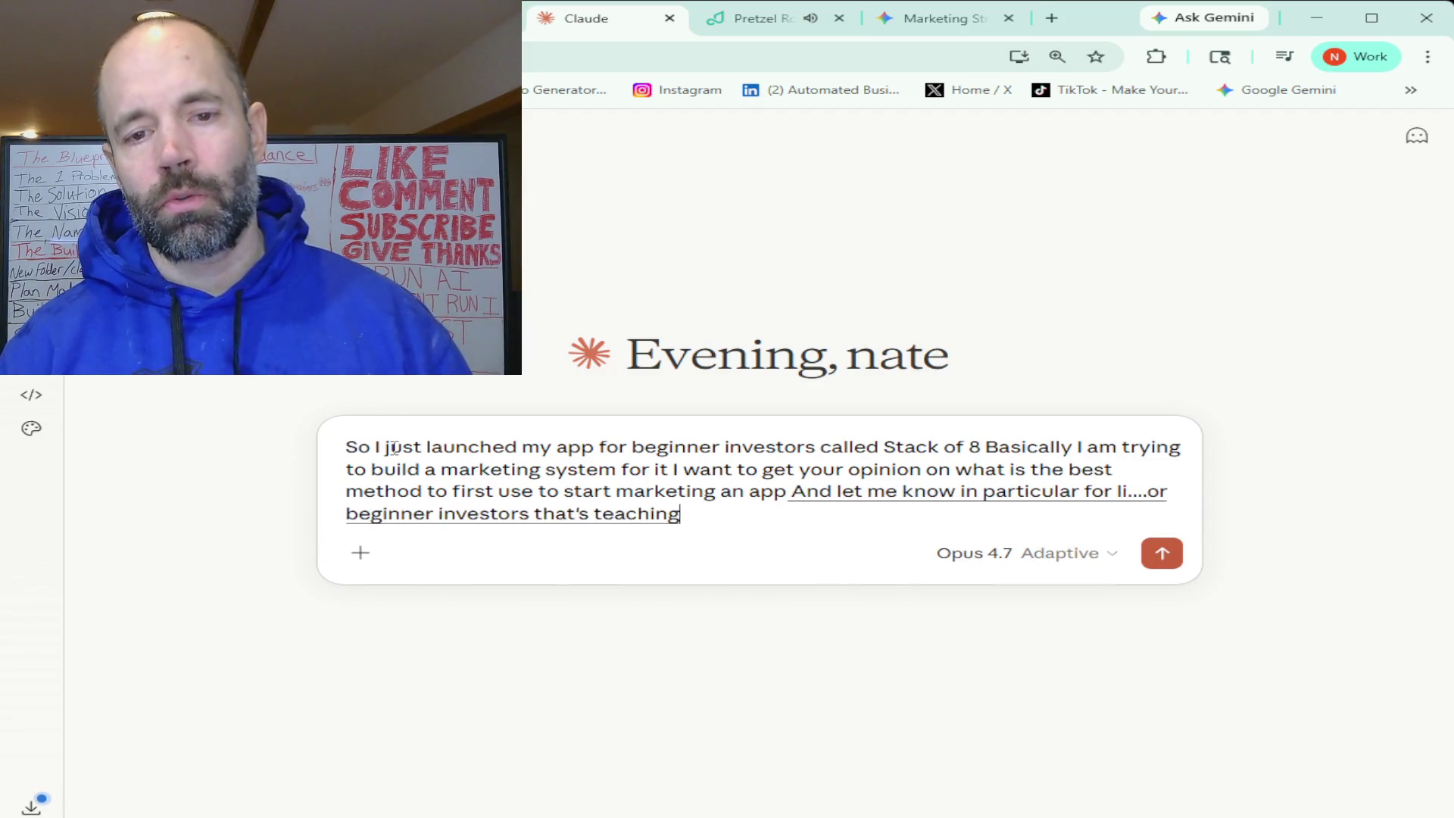
{"action": "type", "text": " people how to invest and also for just like any app"}
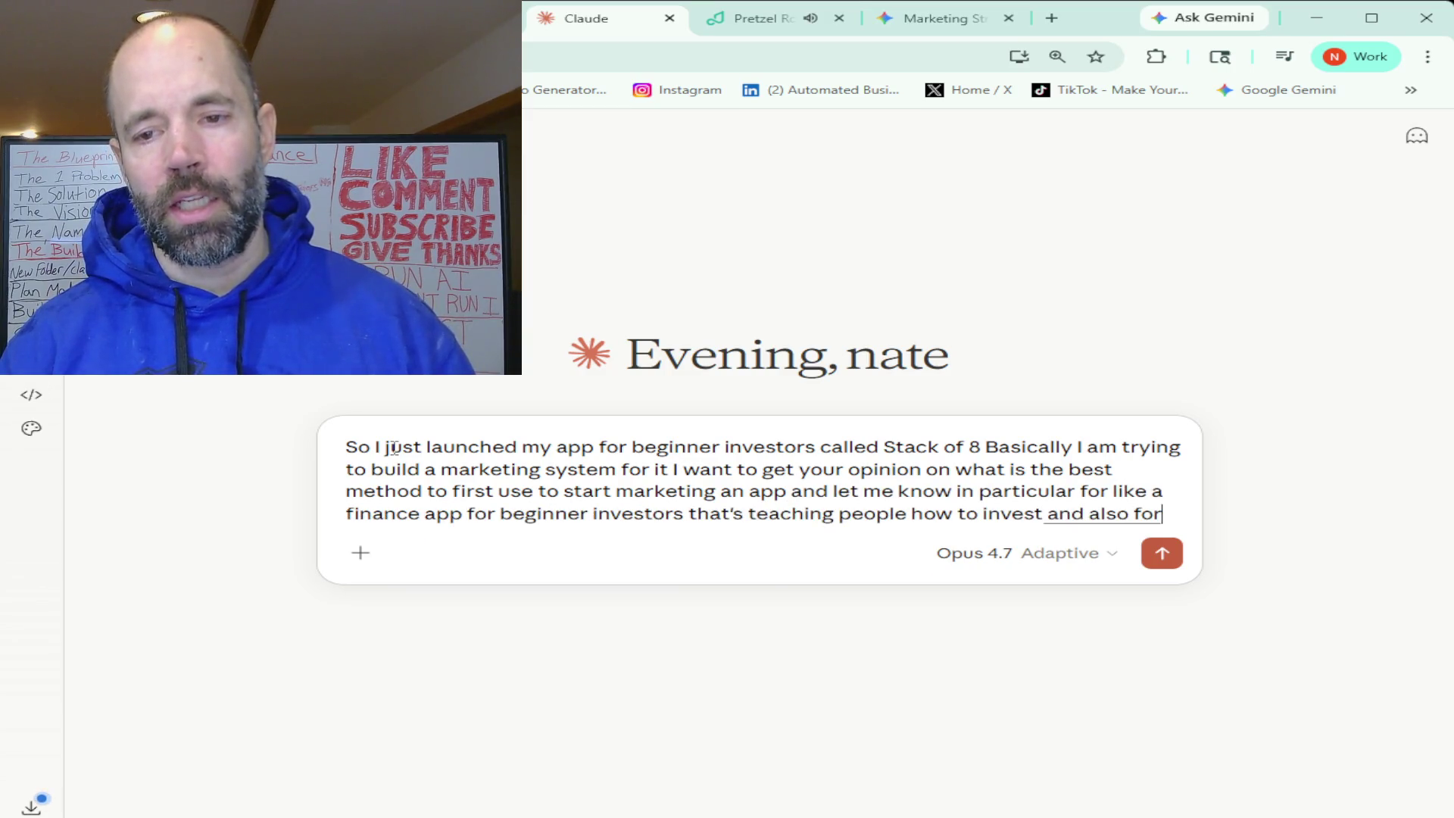
{"action": "type", "text": " in general"}
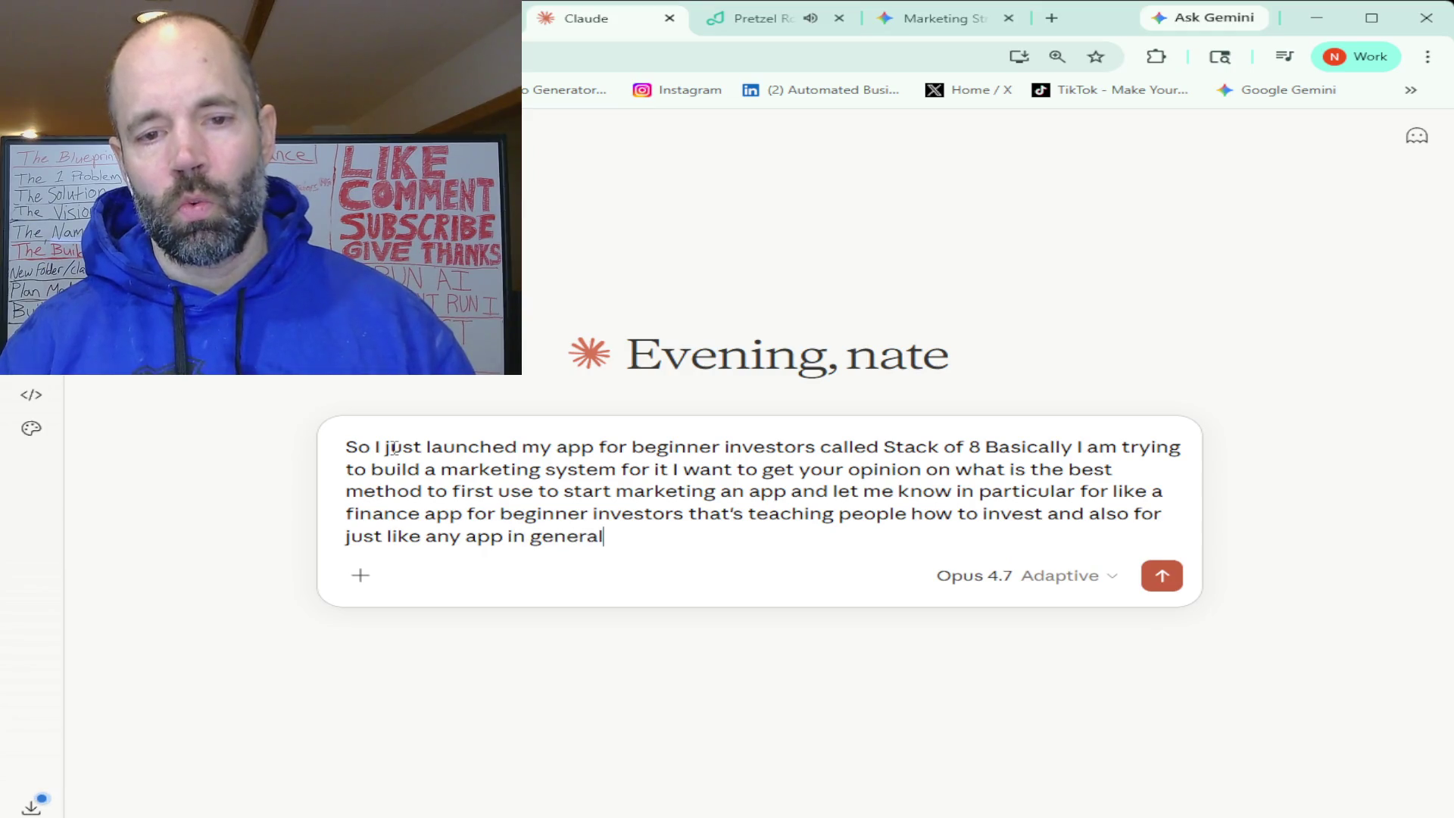
{"action": "type", "text": " what you think is like the best"}
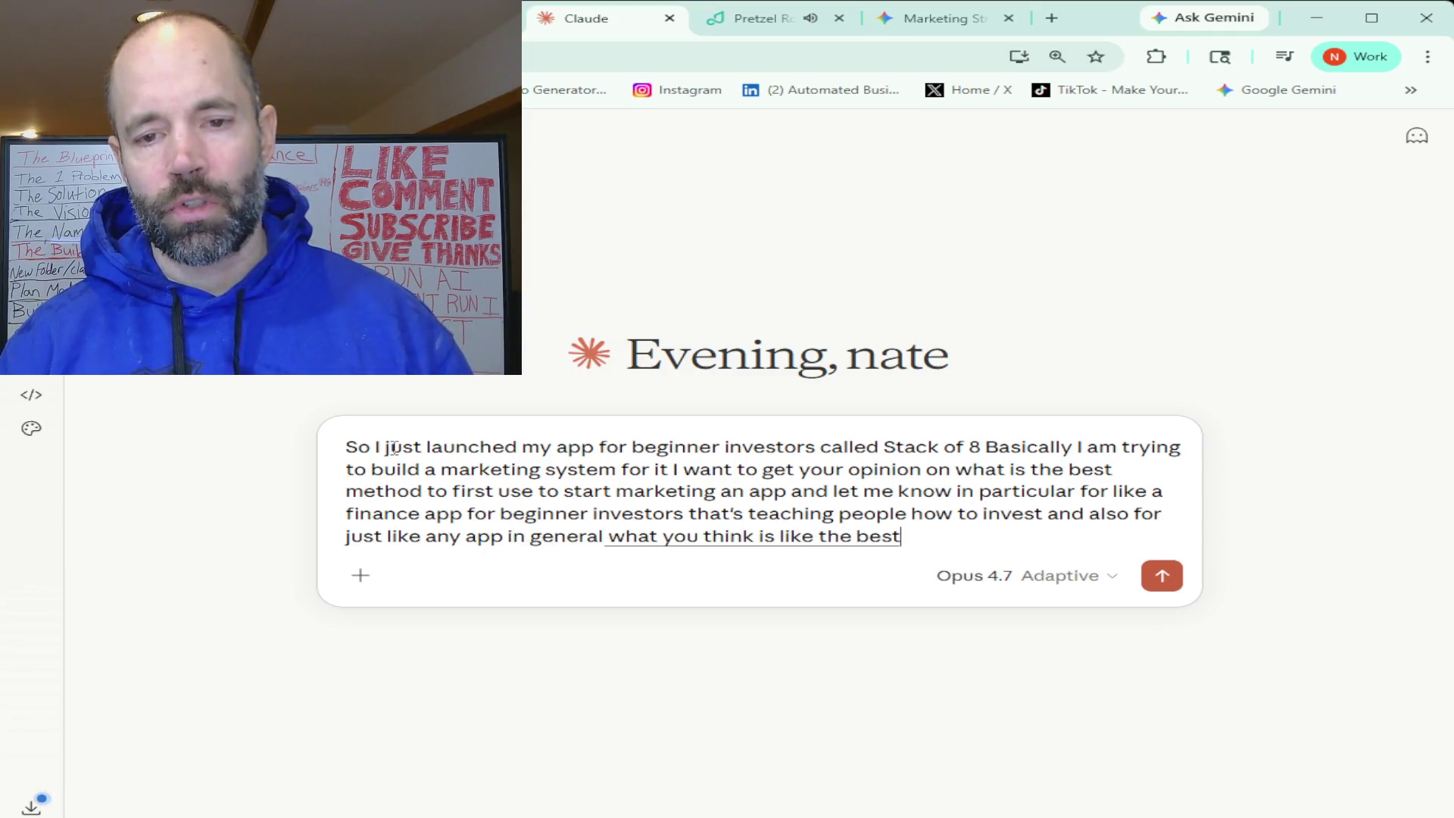
{"action": "type", "text": " first step to take for marketing"}
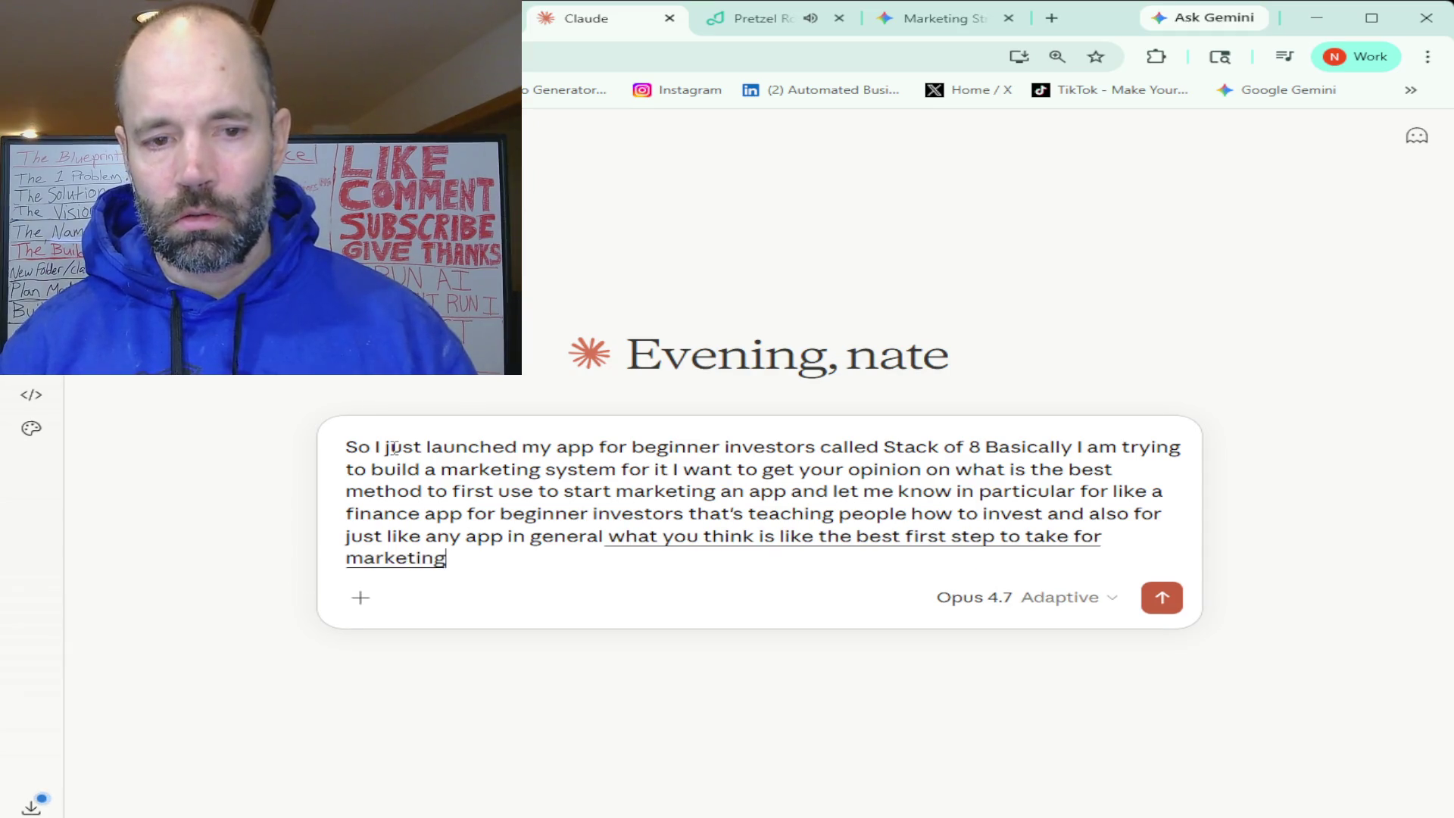
{"action": "left_click", "coordinate": [1162, 598]}
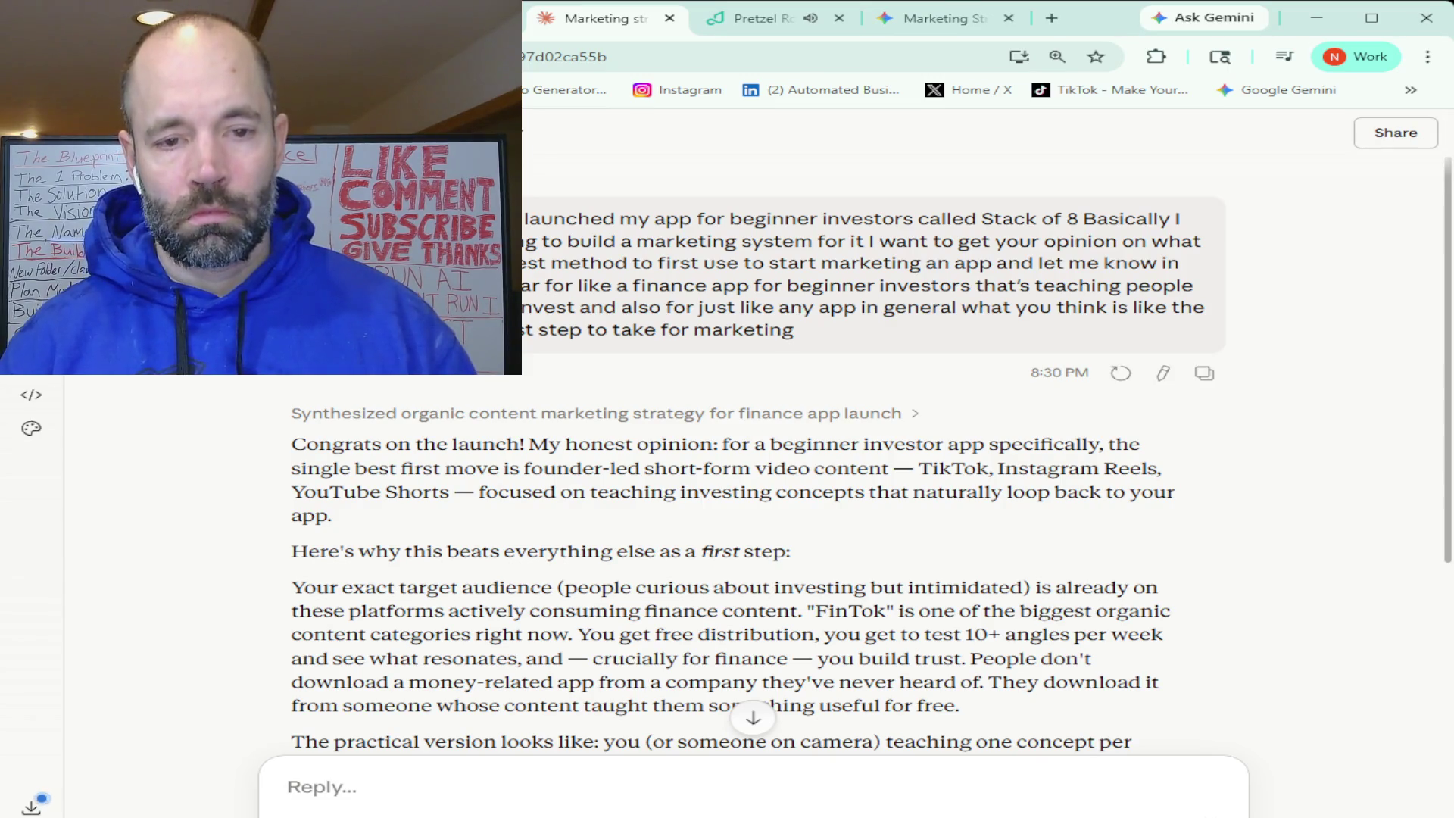
- Read Claude's answer recommending founder-led short-form video on TikTok, Reels and Shorts for 60–90 days
{"action": "scroll", "coordinate": [727, 454], "scroll_direction": "down", "scroll_amount": 2}
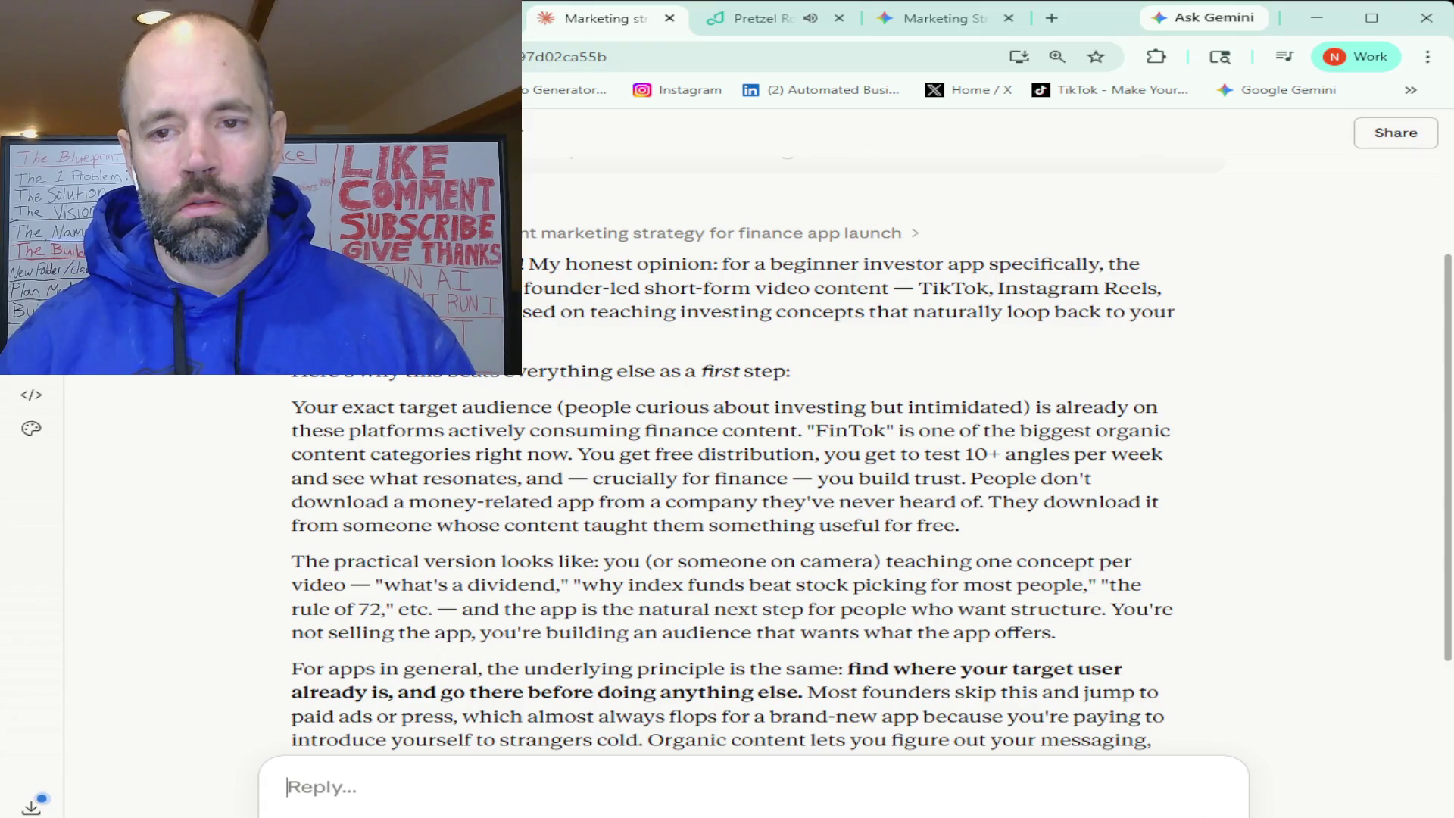
{"action": "scroll", "coordinate": [727, 455], "scroll_direction": "down", "scroll_amount": 1}
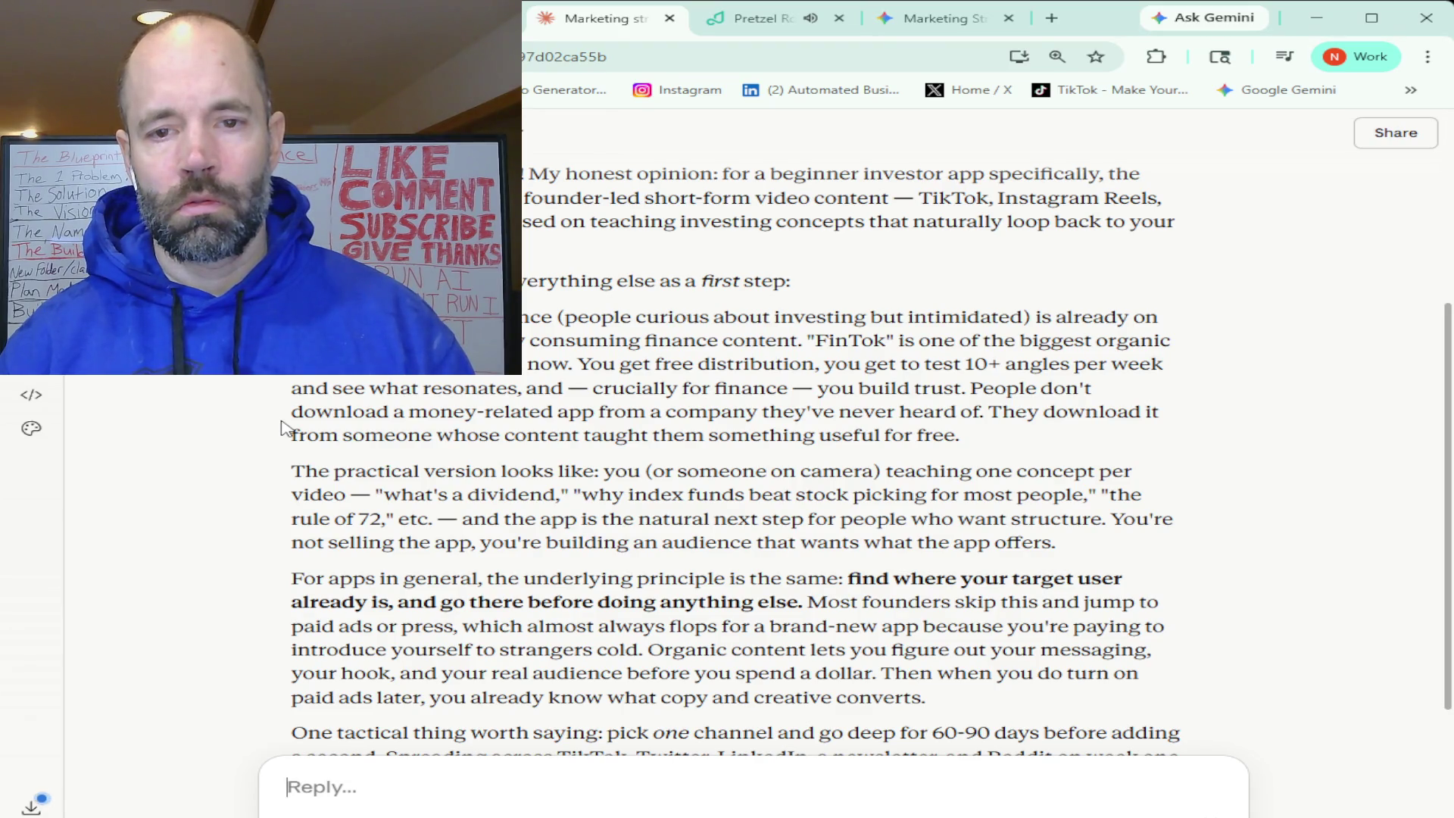
{"action": "scroll", "coordinate": [285, 428], "scroll_direction": "down", "scroll_amount": 3}
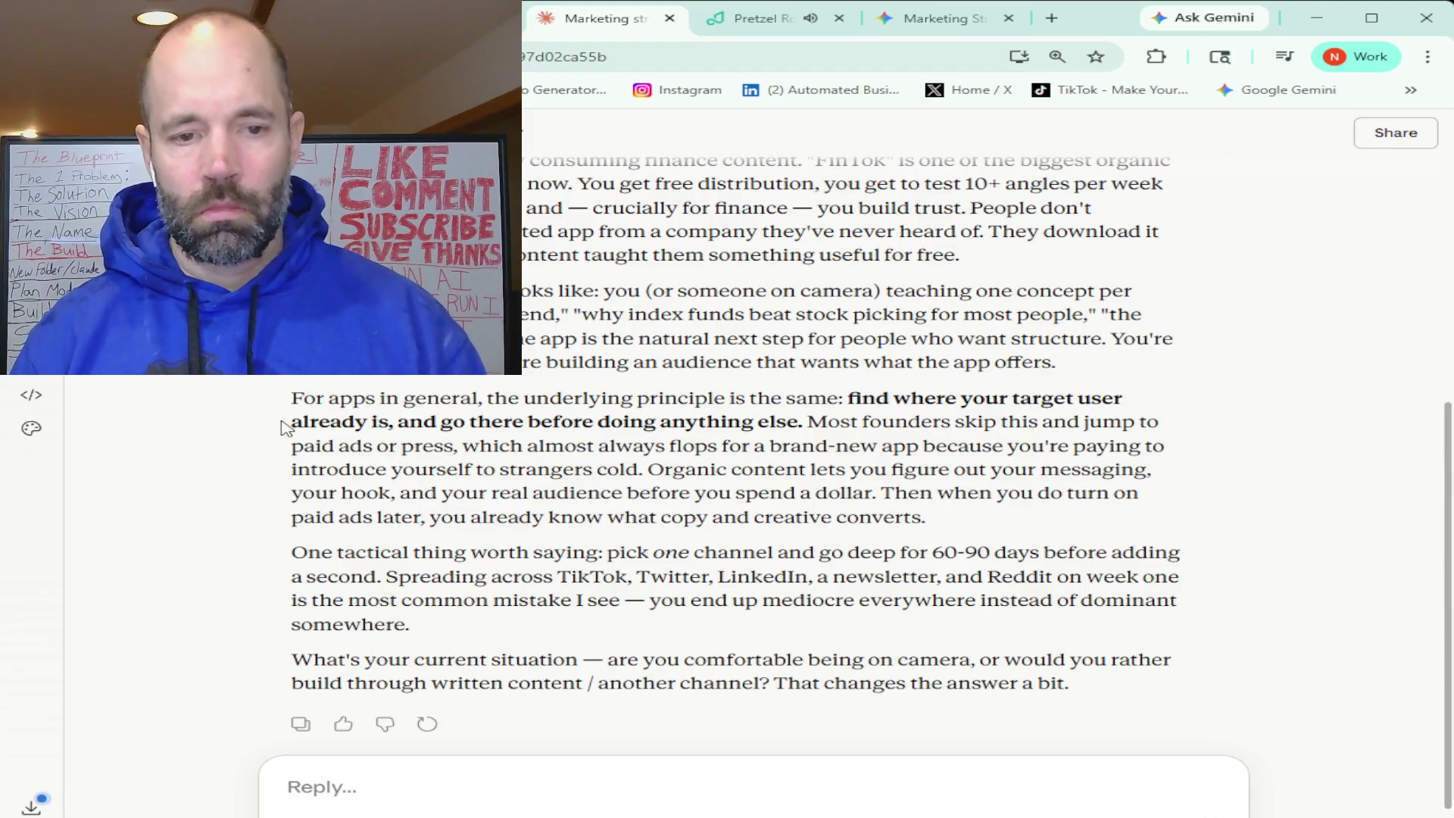
{"action": "scroll", "coordinate": [539, 452], "scroll_direction": "down", "scroll_amount": 2}
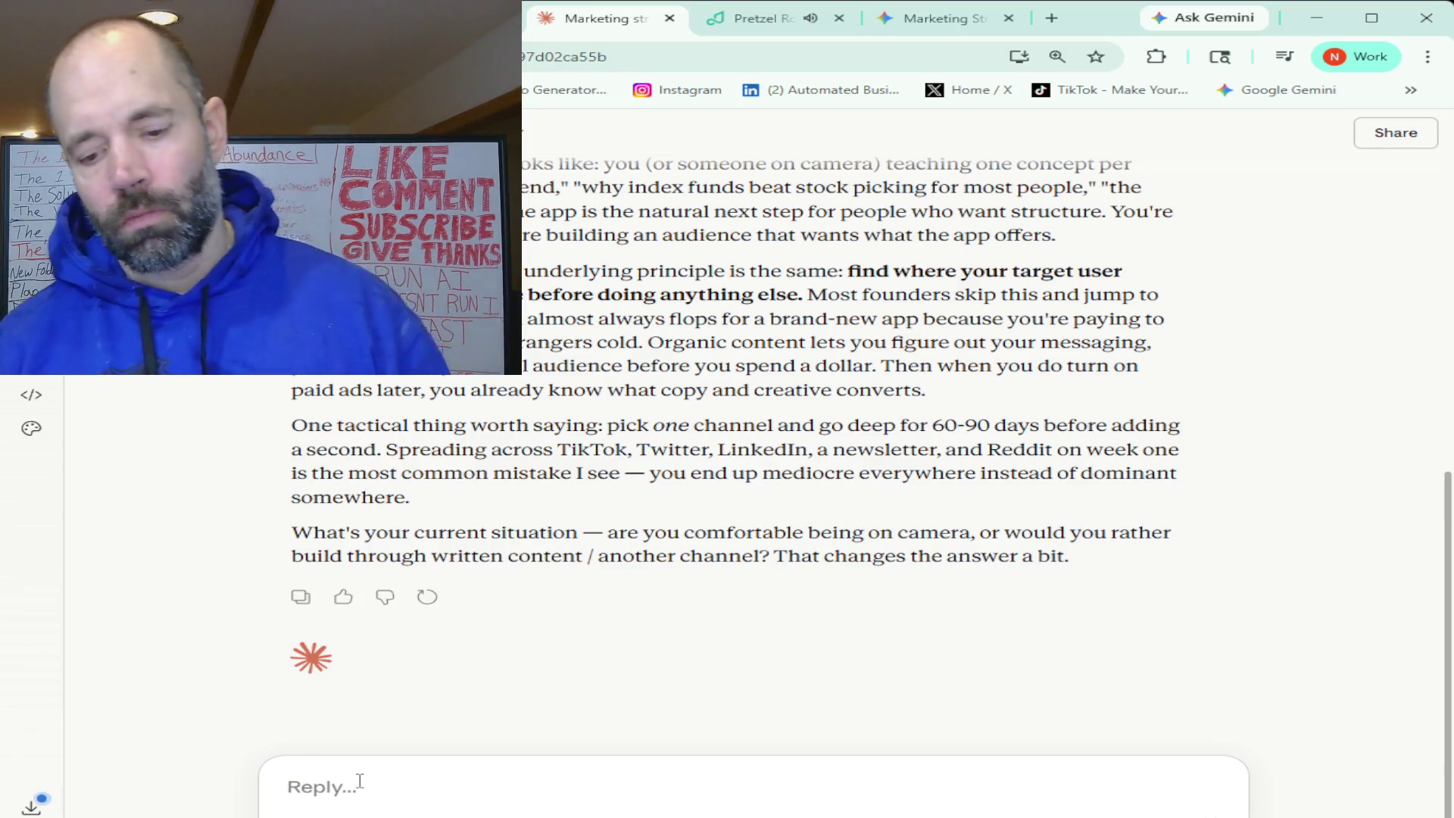
- Reply that direct outreach on chat boards and websites for feedback beats TikTok as the first step
{"action": "type", "text": "Alright so I like your suggestions"}
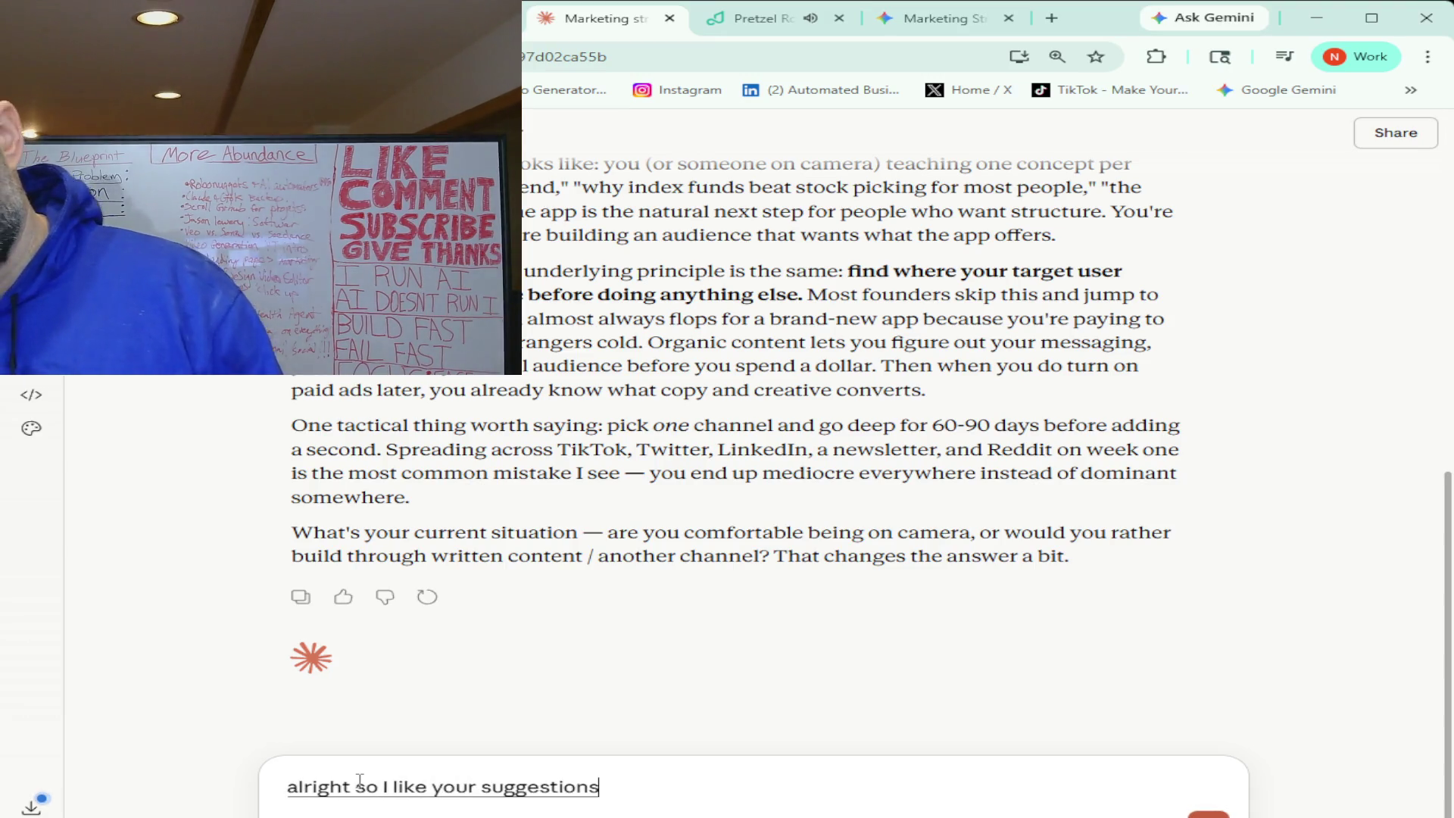
{"action": "type", "text": " from the research I've done"}
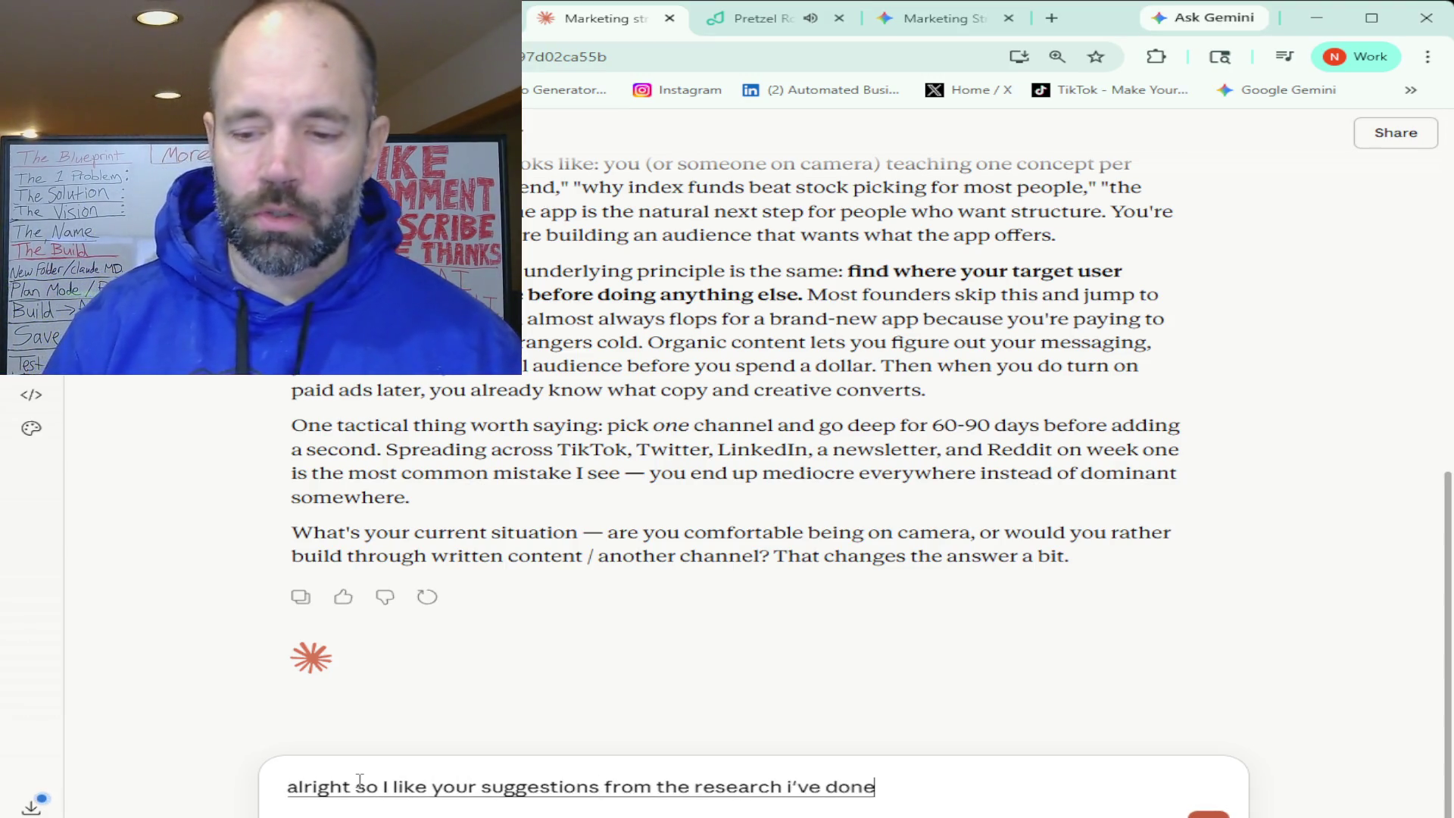
{"action": "type", "text": " it sounds like Tiktok would have mostly my target audience"}
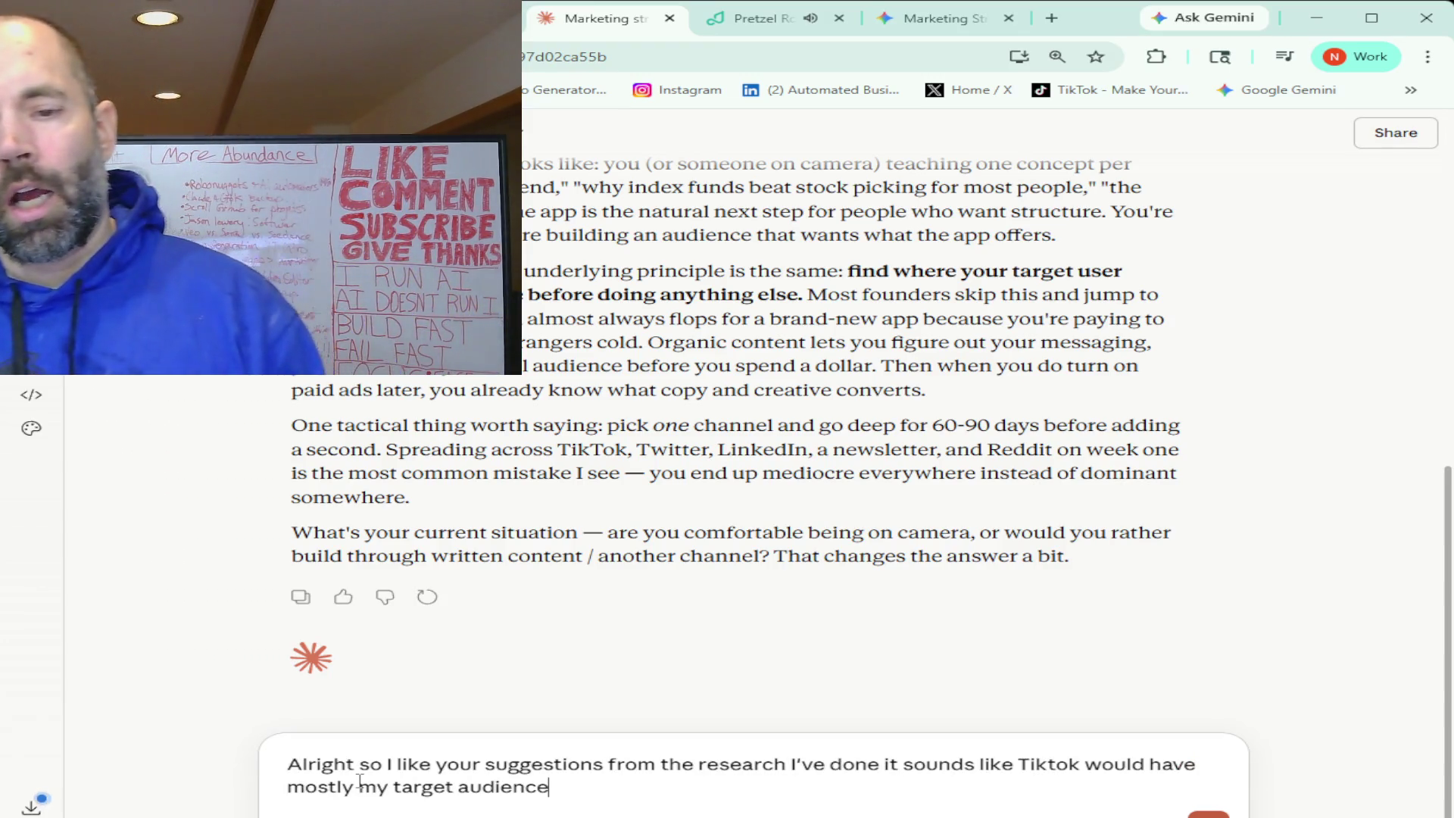
{"action": "type", "text": " but I"}
{"action": "type", "text": " as someone who has been in marketing for a long time"}
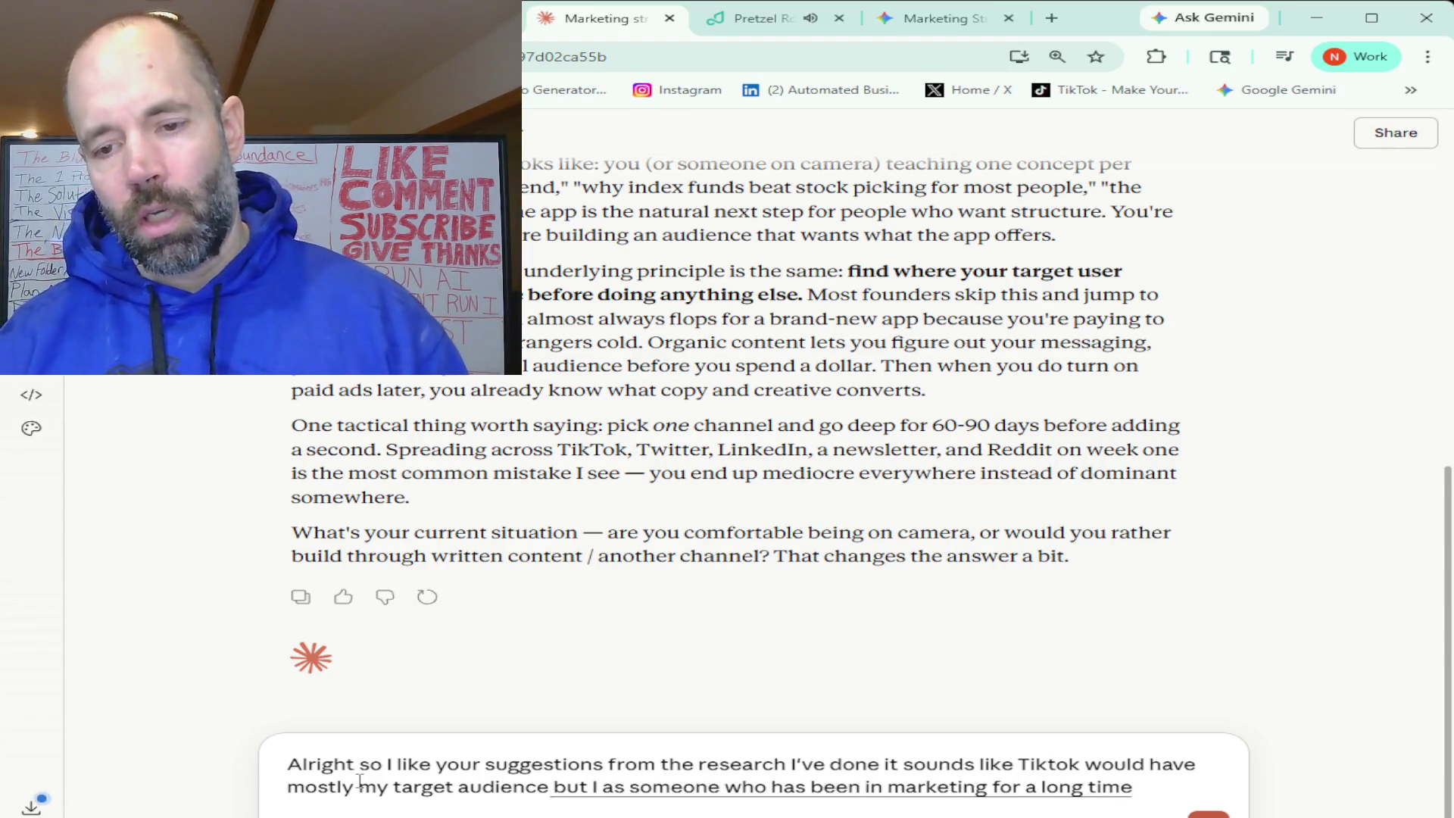
{"action": "type", "text": " and thinking that"}
{"action": "type", "text": " maybe the first step"}
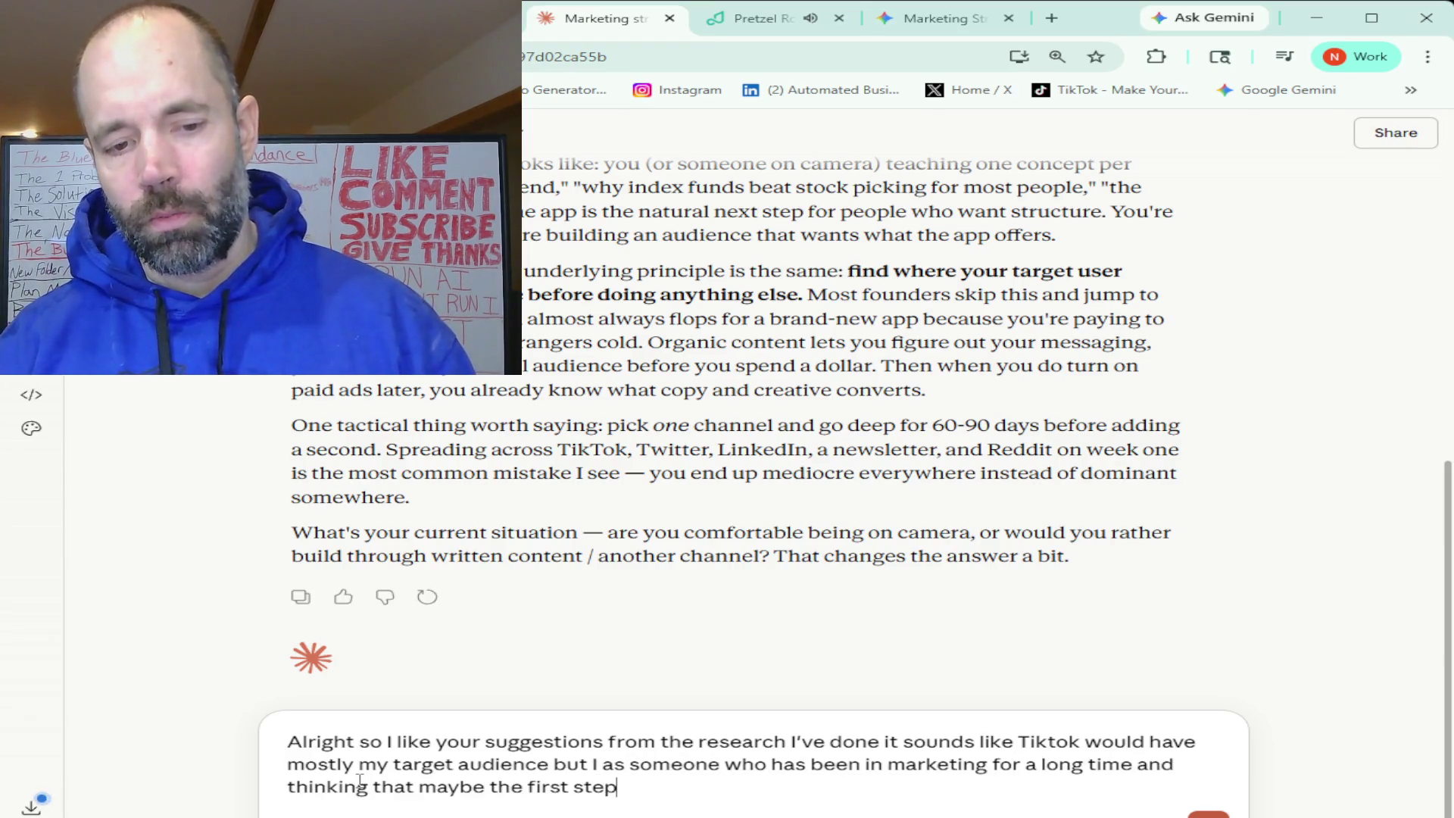
{"action": "type", "text": " Would be to directly"}
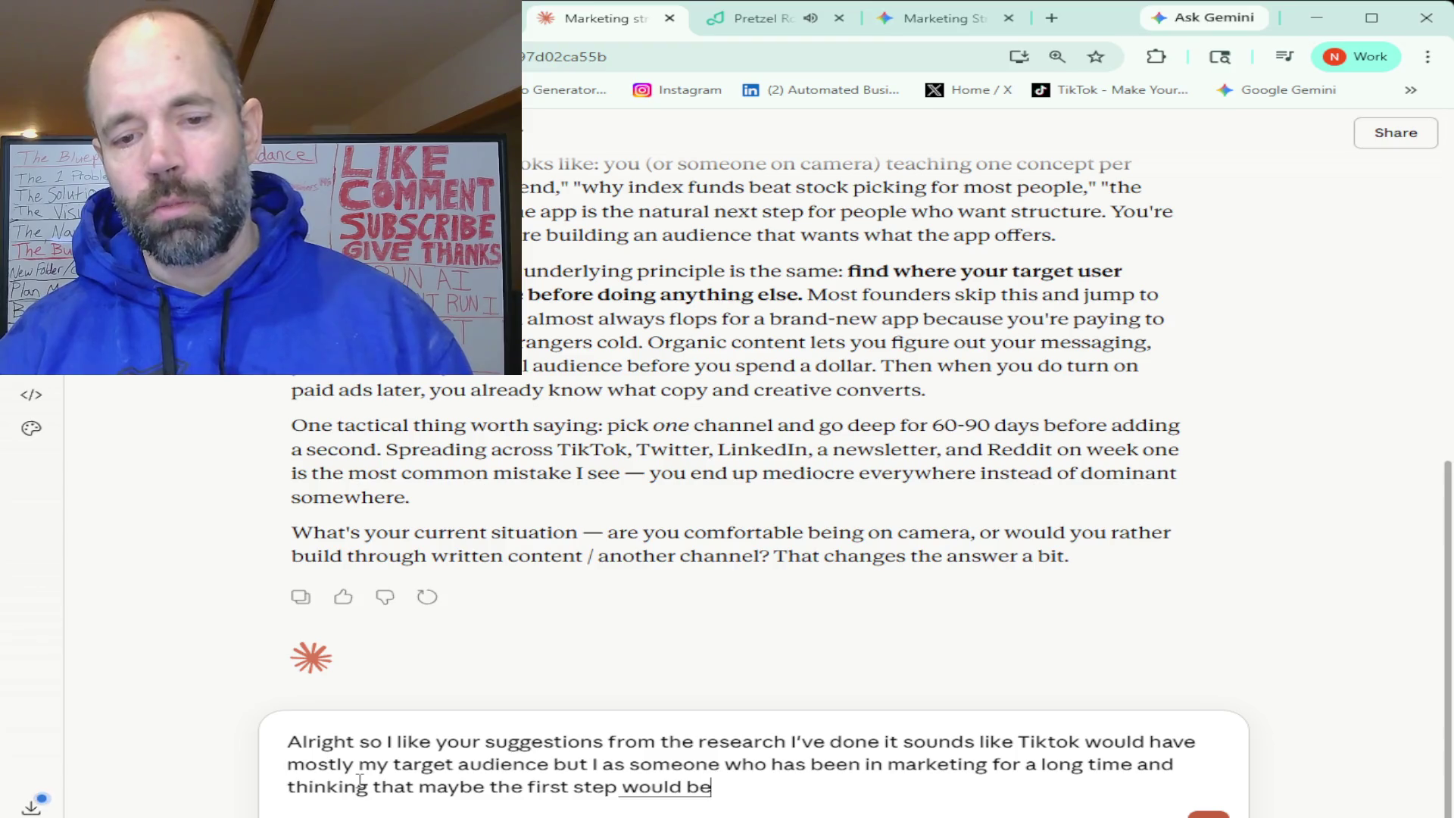
{"action": "type", "text": " communicate with people on the Internet"}
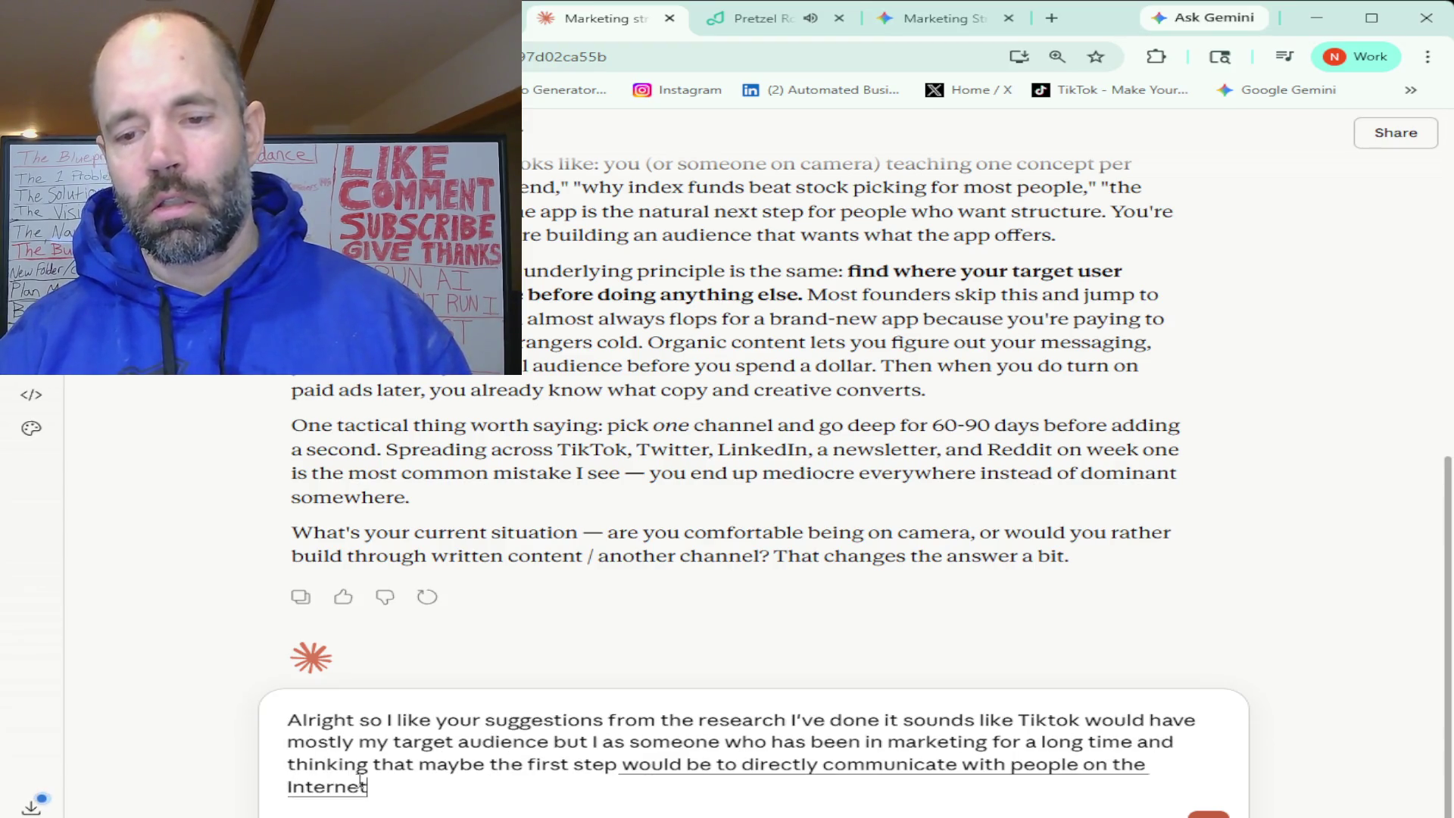
{"action": "type", "text": " through like you know chat"}
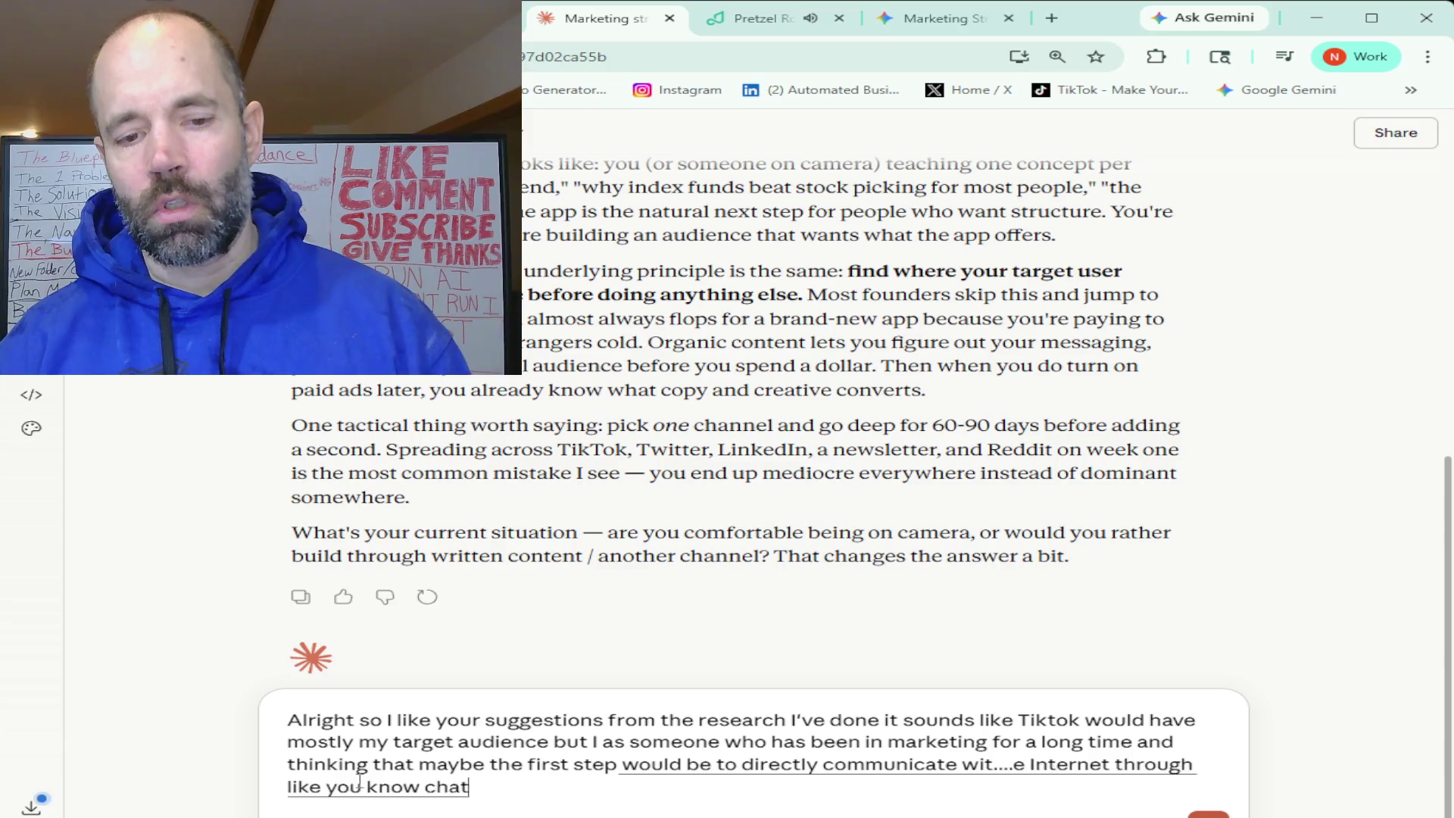
{"action": "type", "text": " boards and websites that people"}
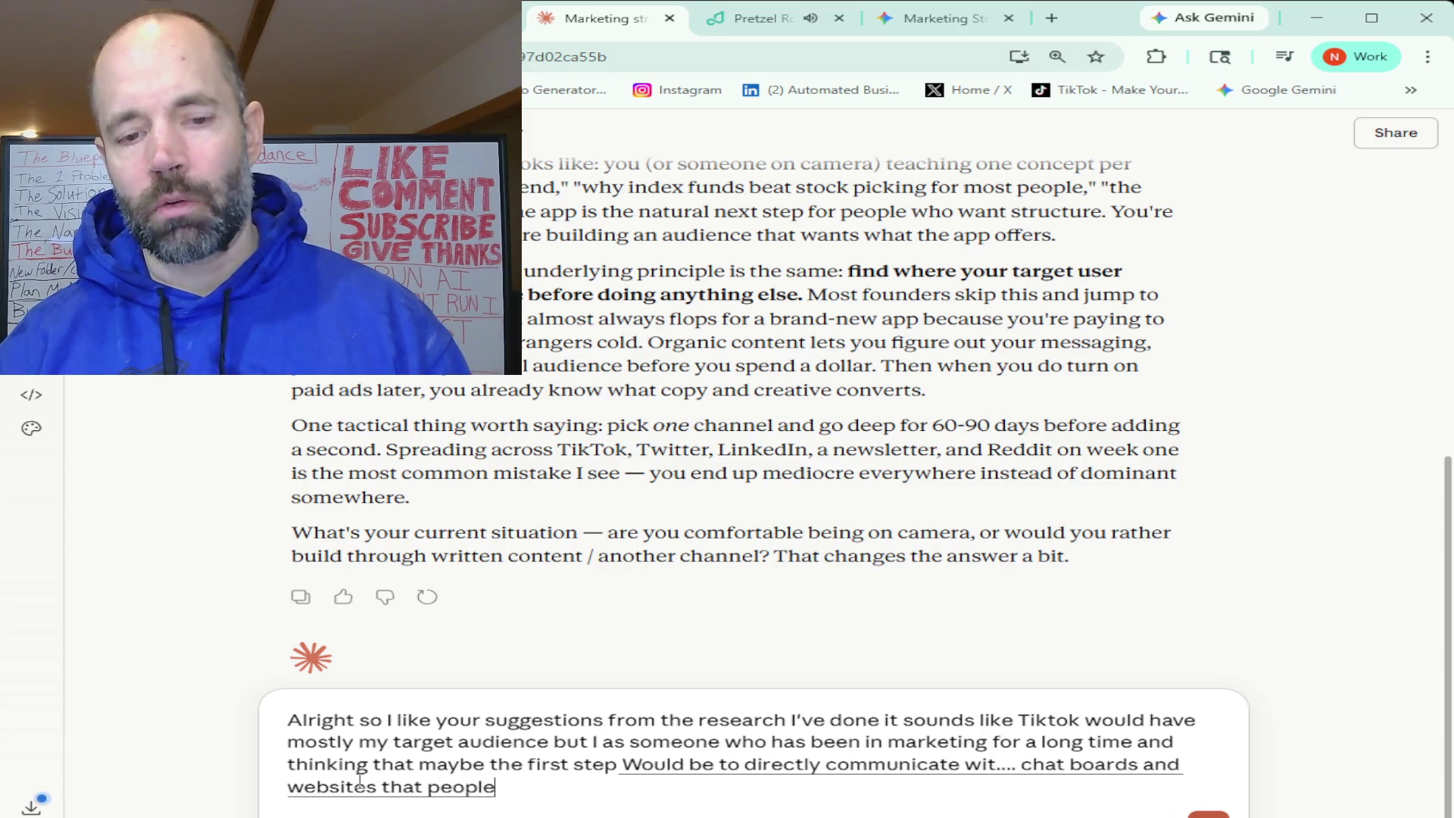
{"action": "type", "text": " are on where I can you know talk to"}
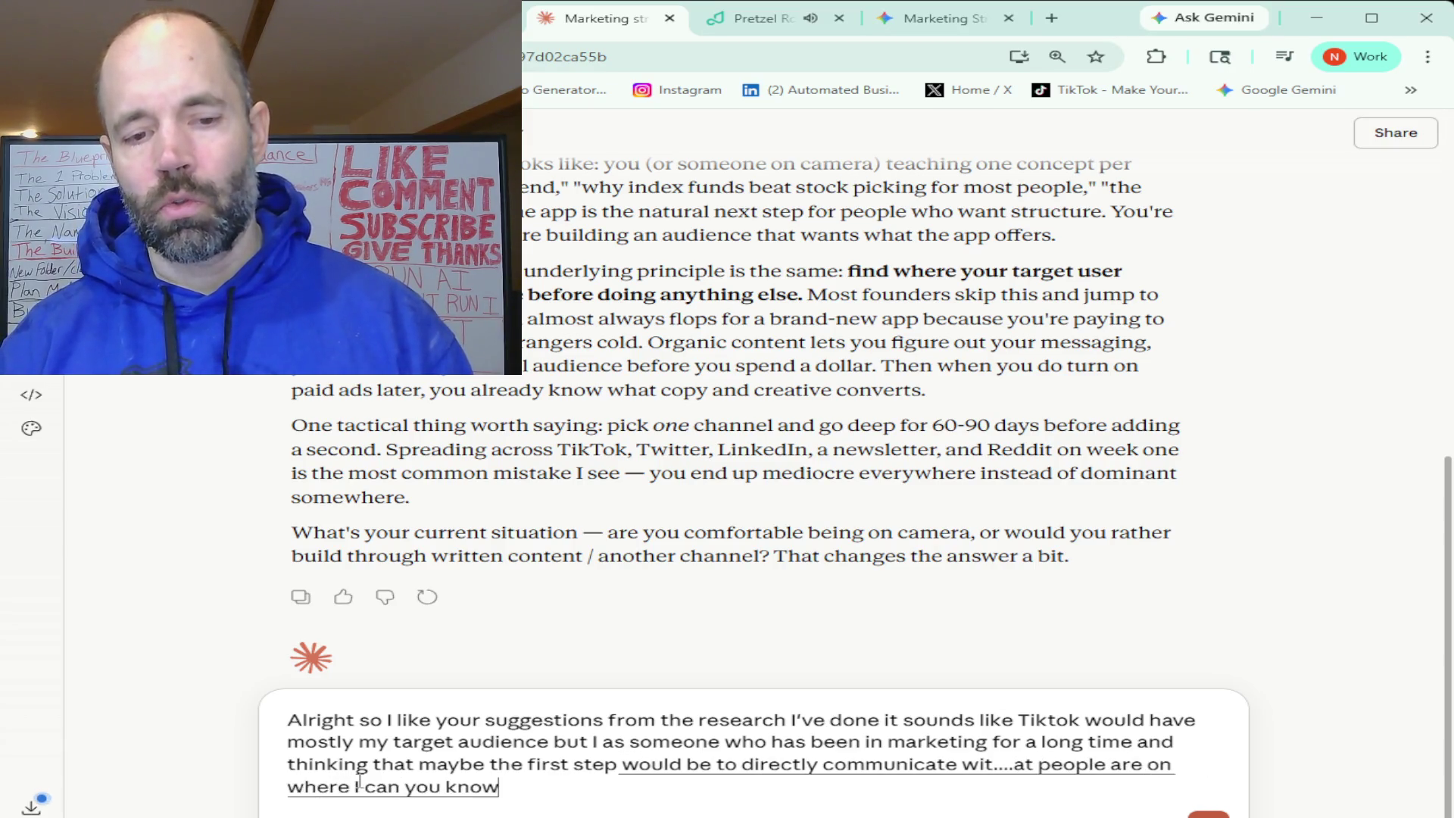
{"action": "type", "text": " groups or individual people"}
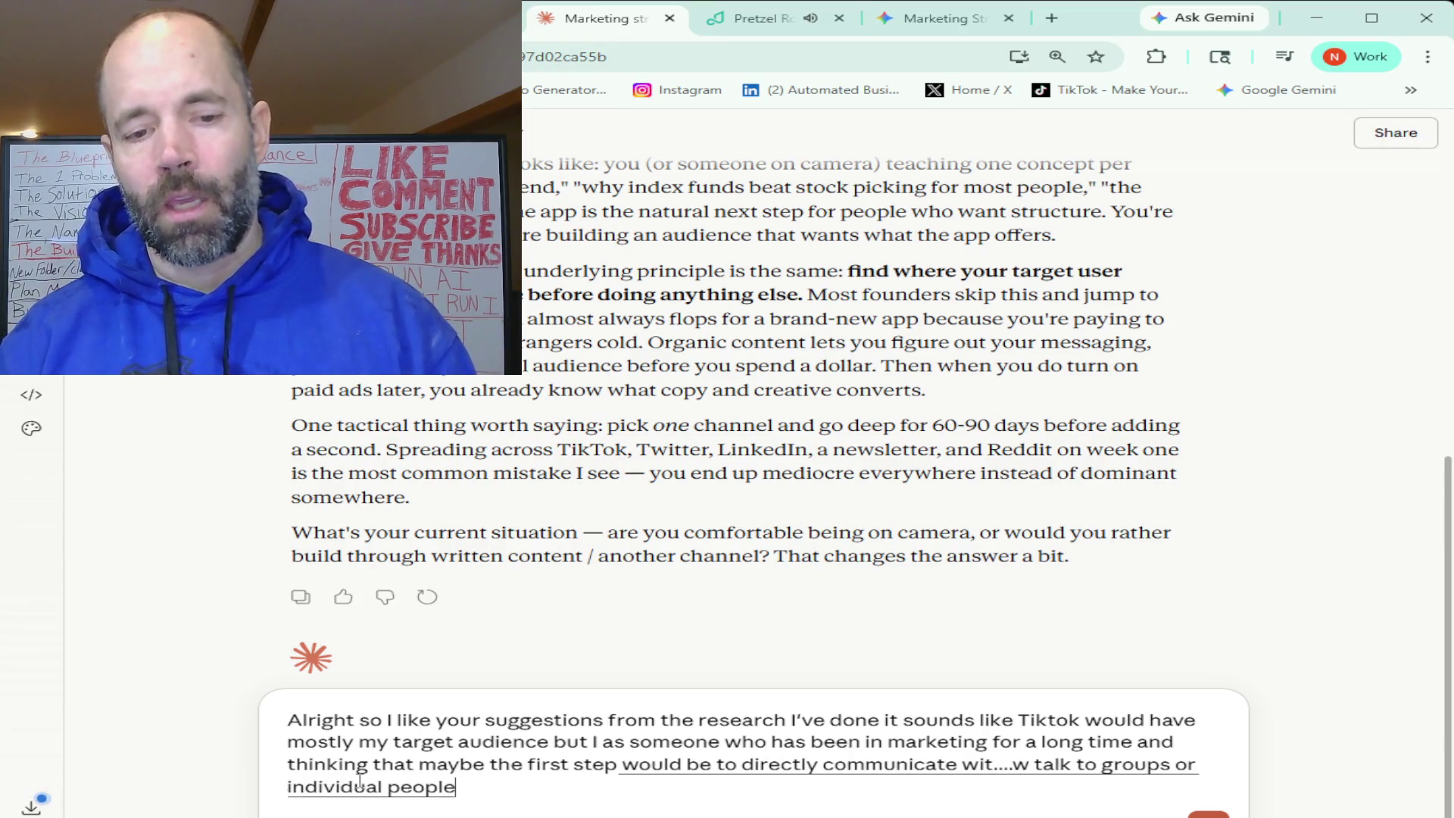
{"action": "type", "text": " and send them"}
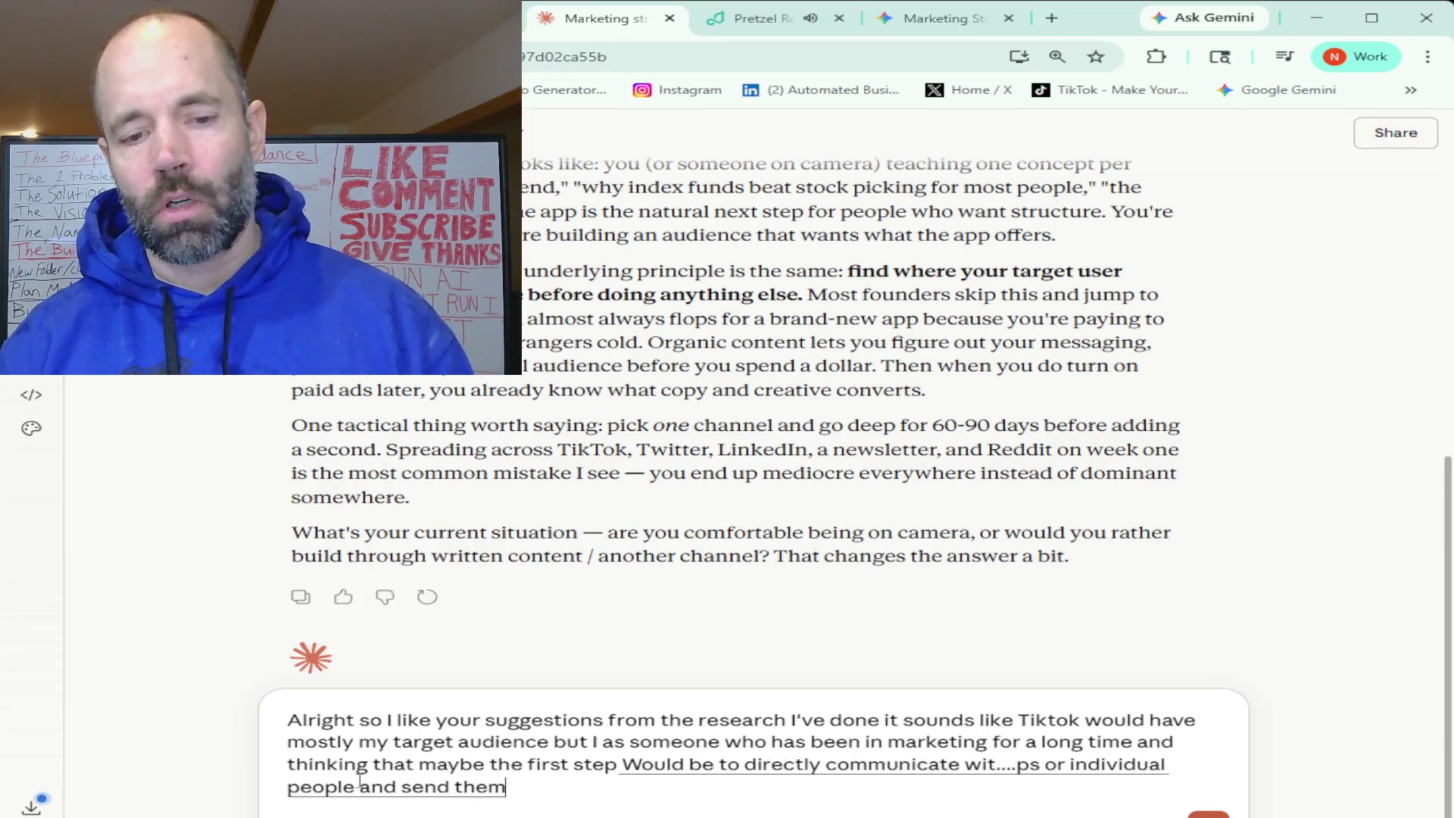
{"action": "type", "text": " there and try to get feedback"}
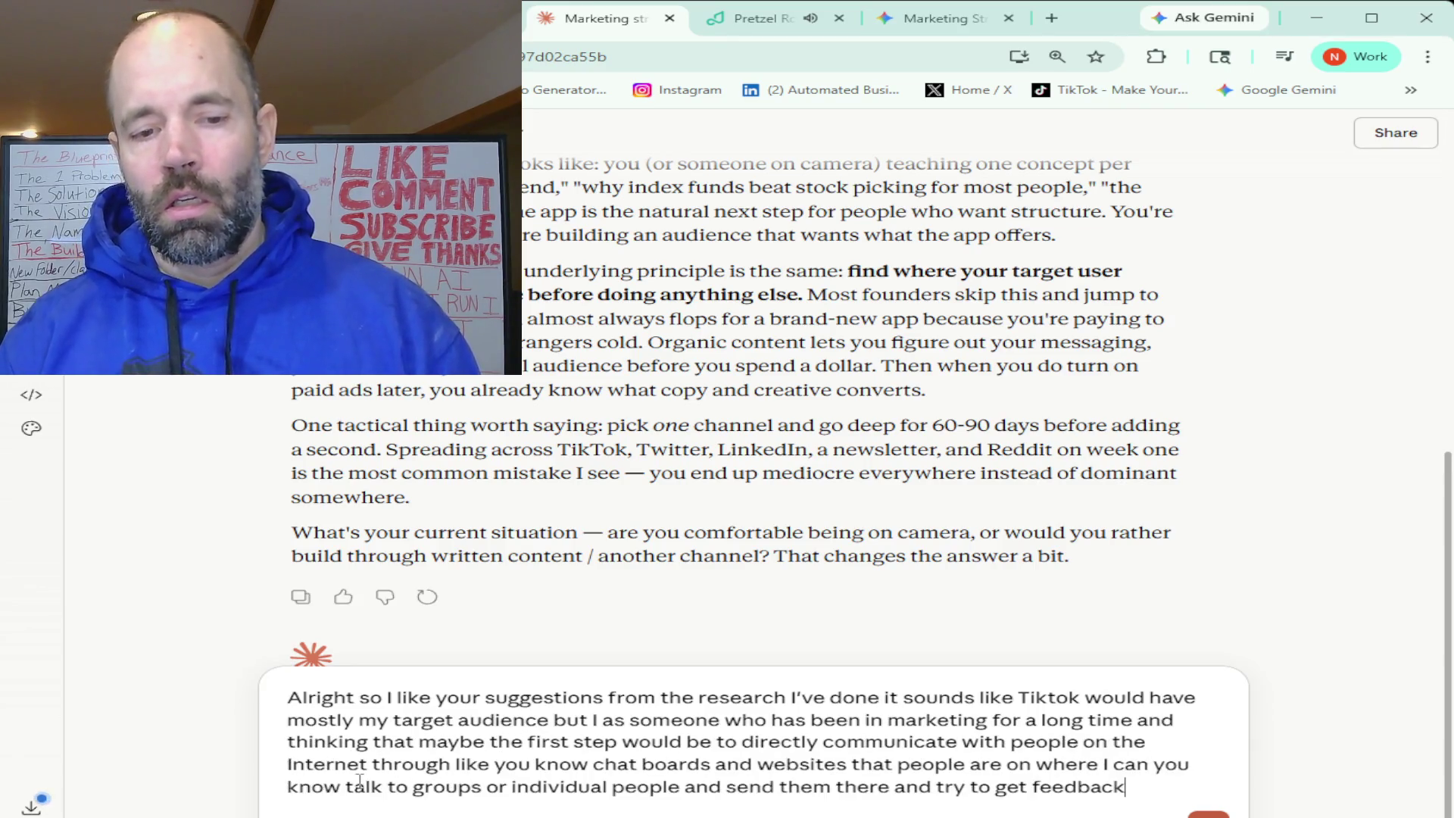
{"action": "type", "text": " and I believe that you know"}
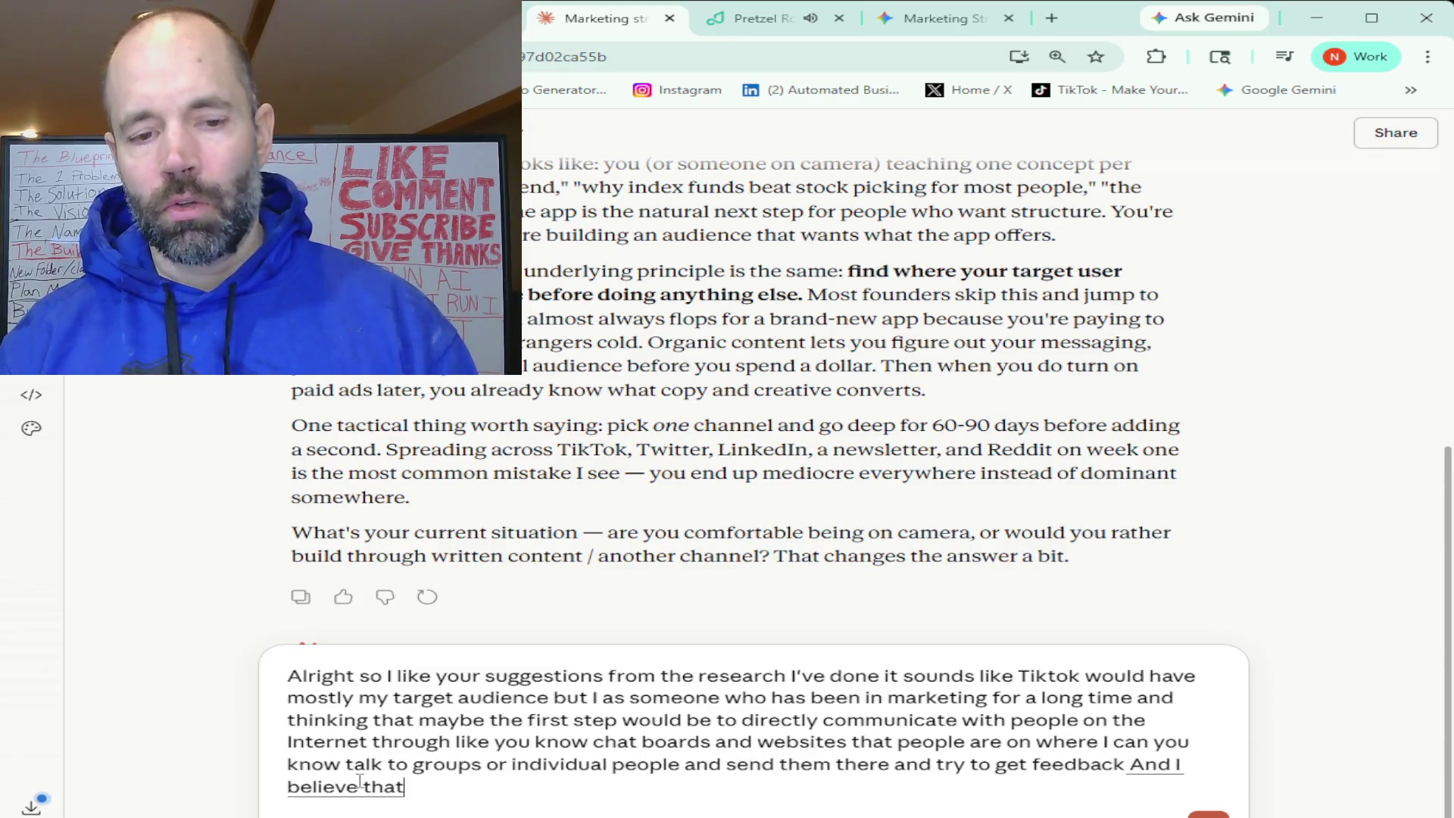
{"action": "type", "text": " this is better for like a launch"}
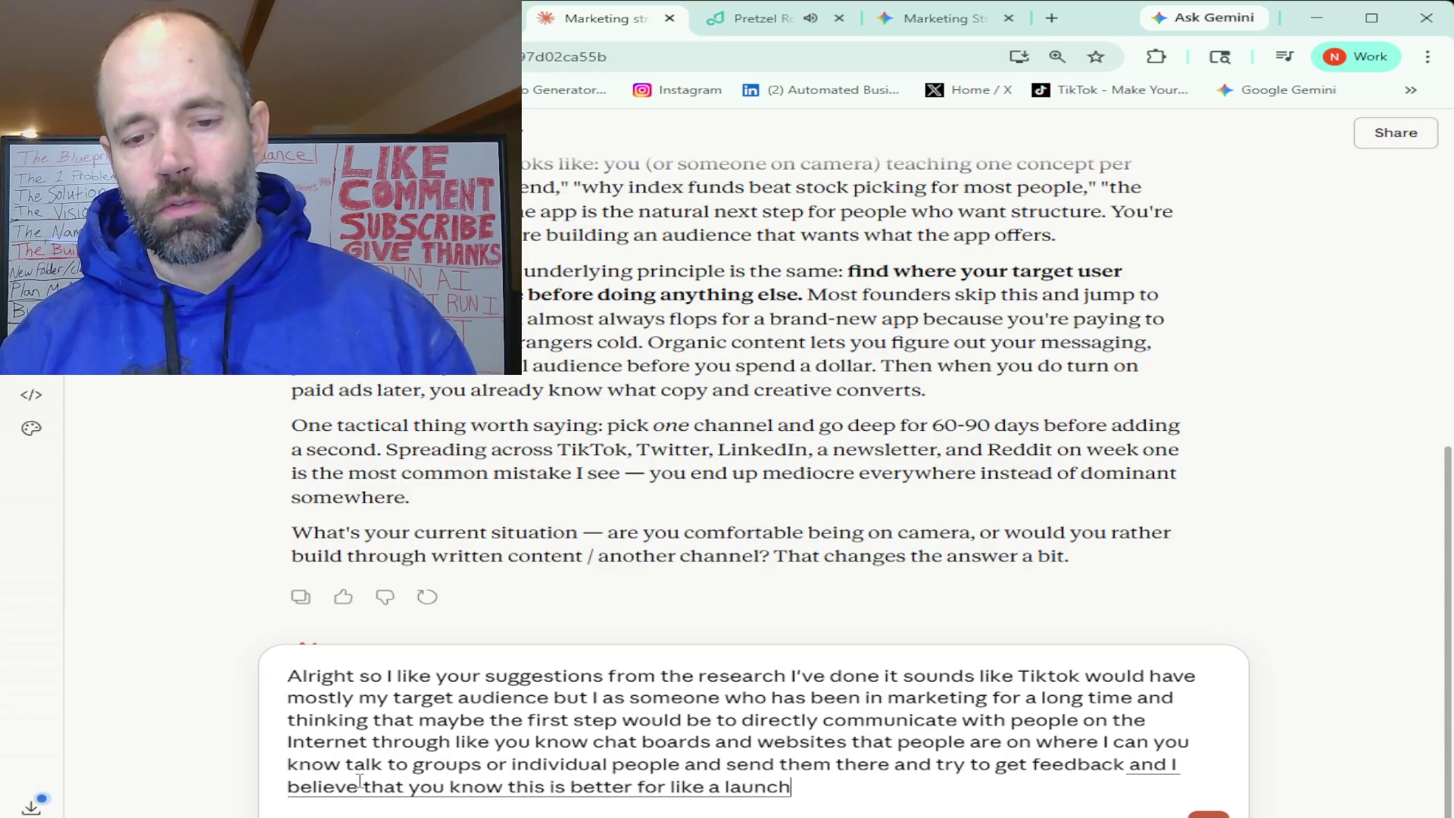
{"action": "type", "text": " phase because that's the main"}
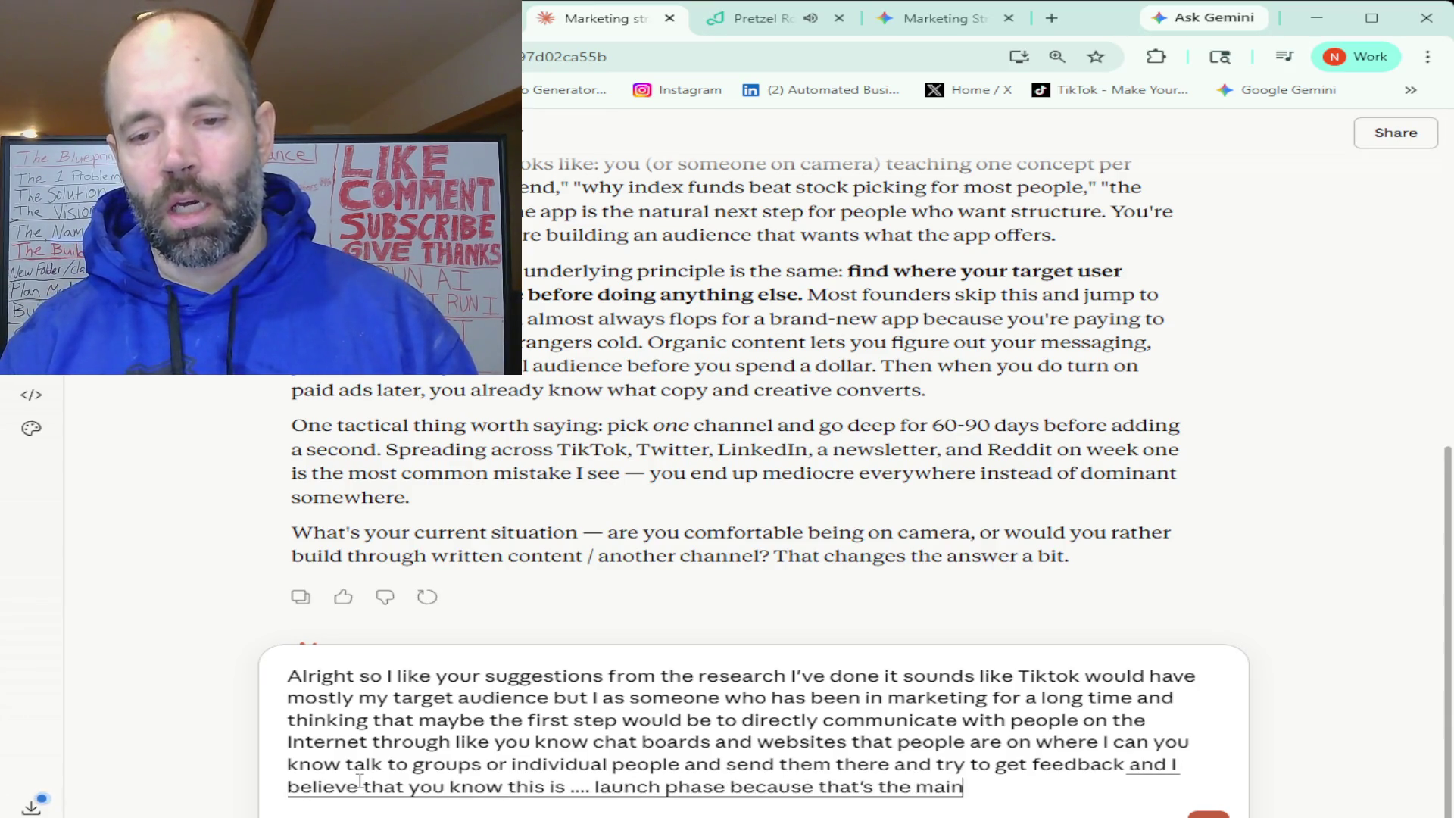
{"action": "type", "text": " thing I want right now is feedback"}
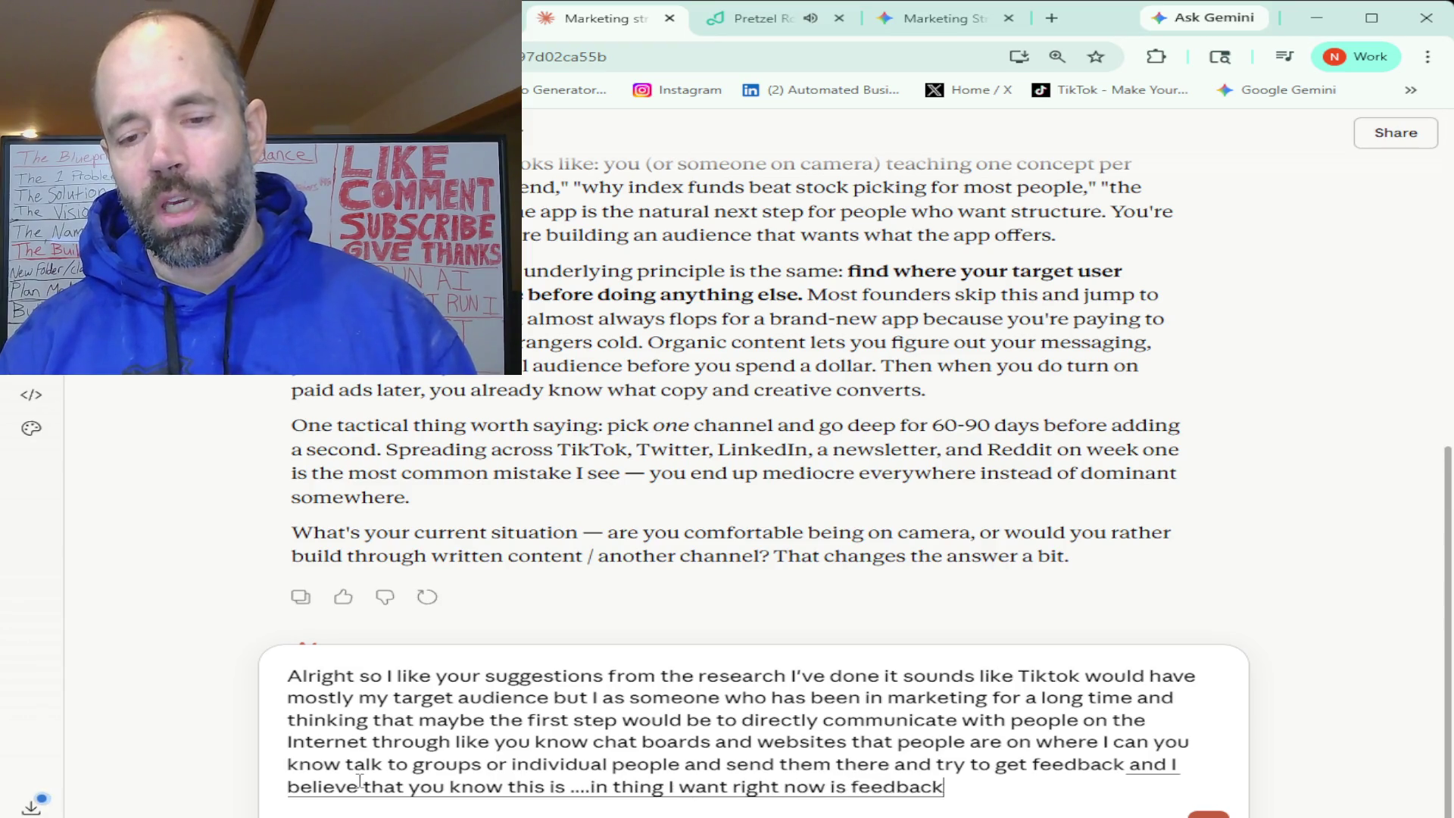
{"action": "type", "text": " and"}
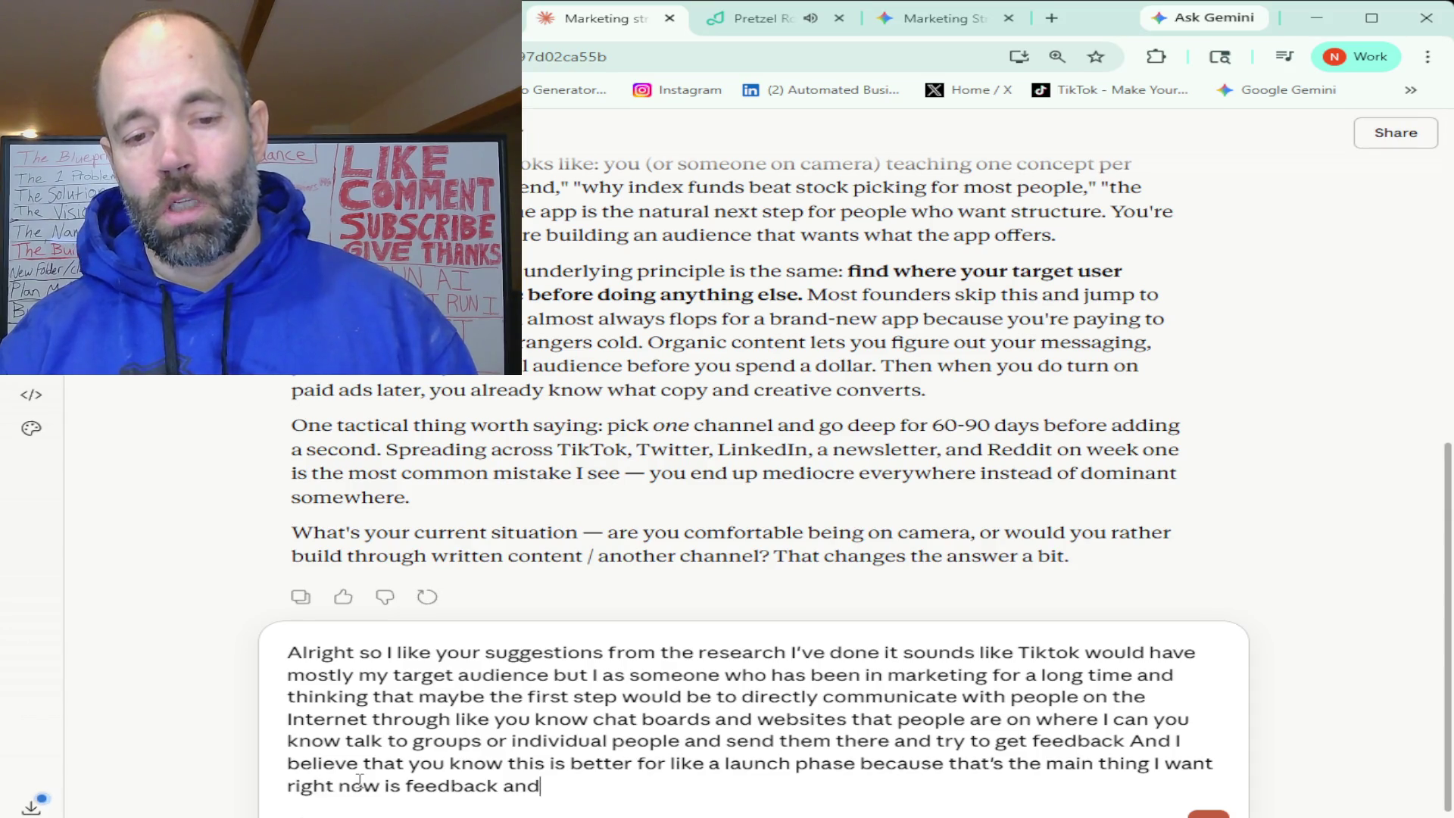
{"action": "type", "text": " I guess let me know what you think about"}
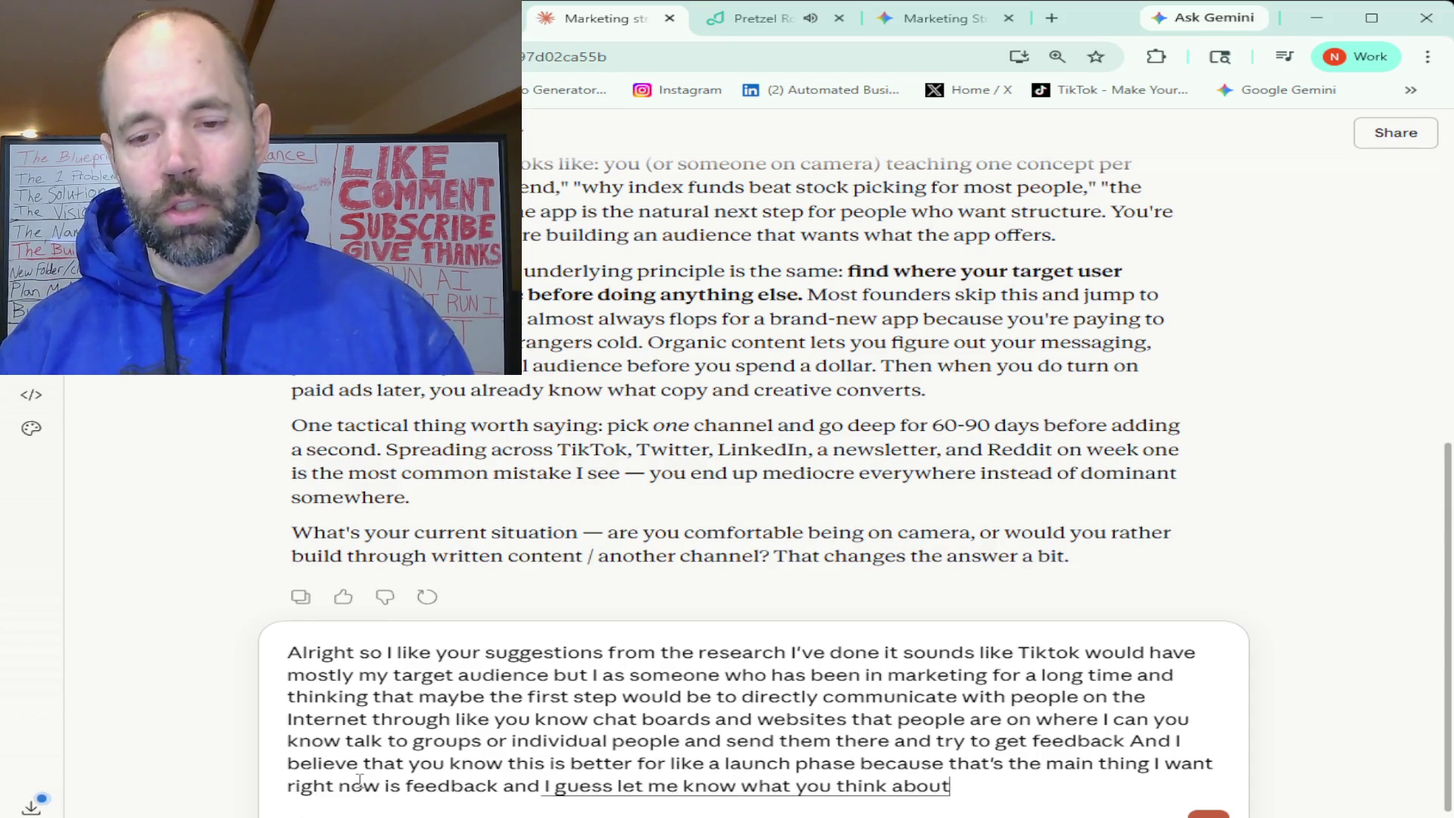
{"action": "type", "text": " this strategy if you think this is"}
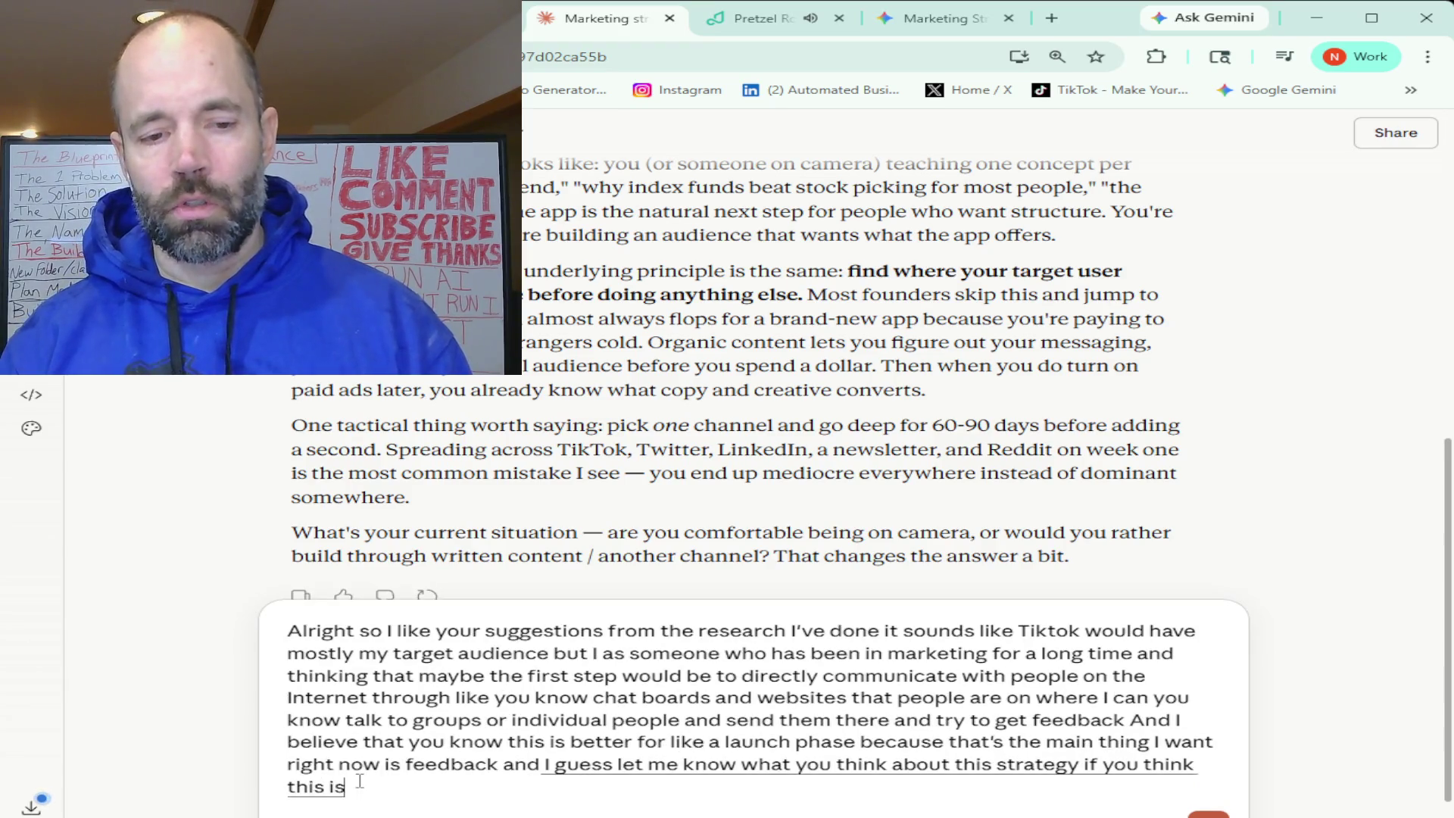
{"action": "type", "text": " the first good strategy to start with"}
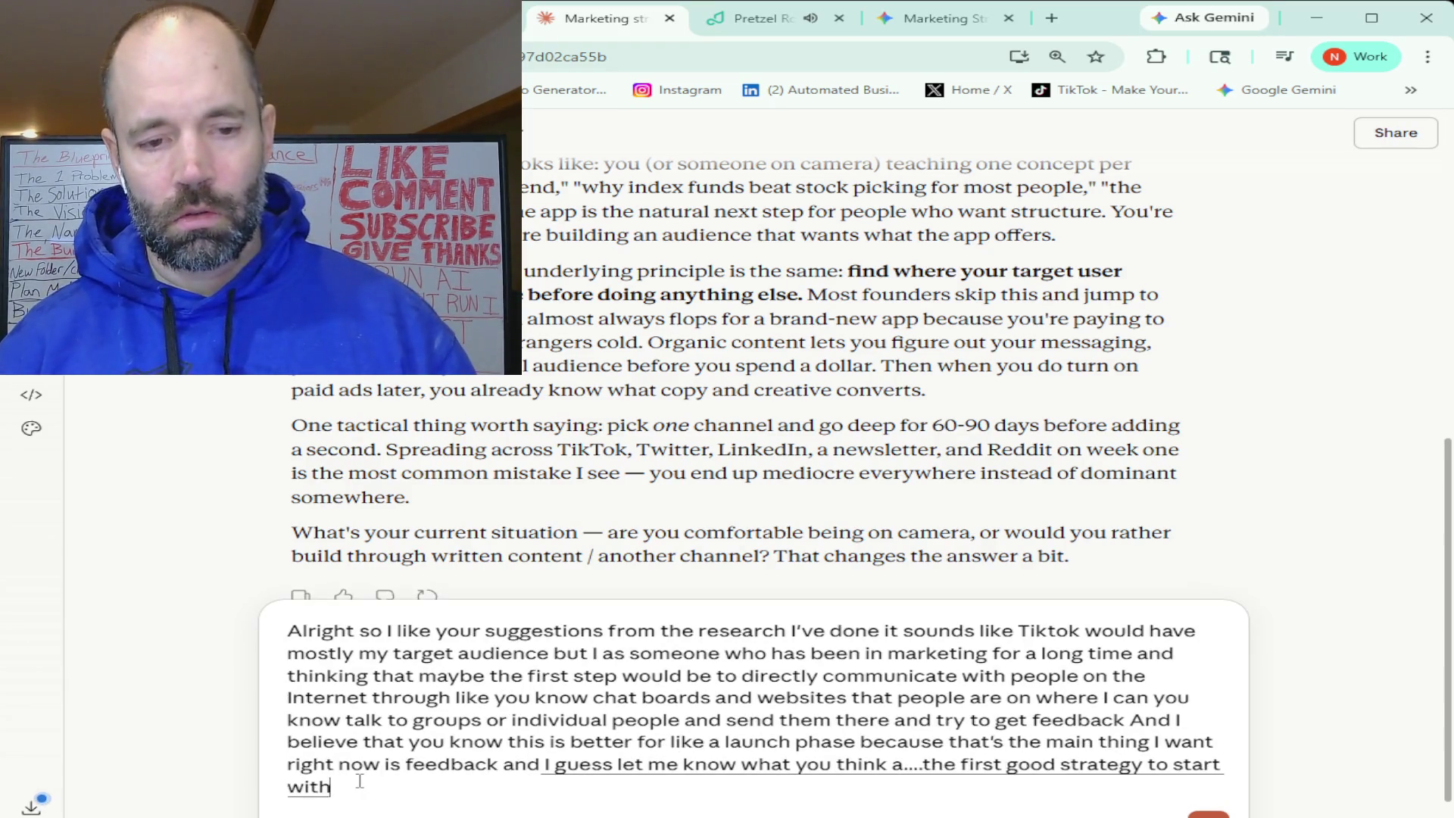
{"action": "key", "text": "Return"}
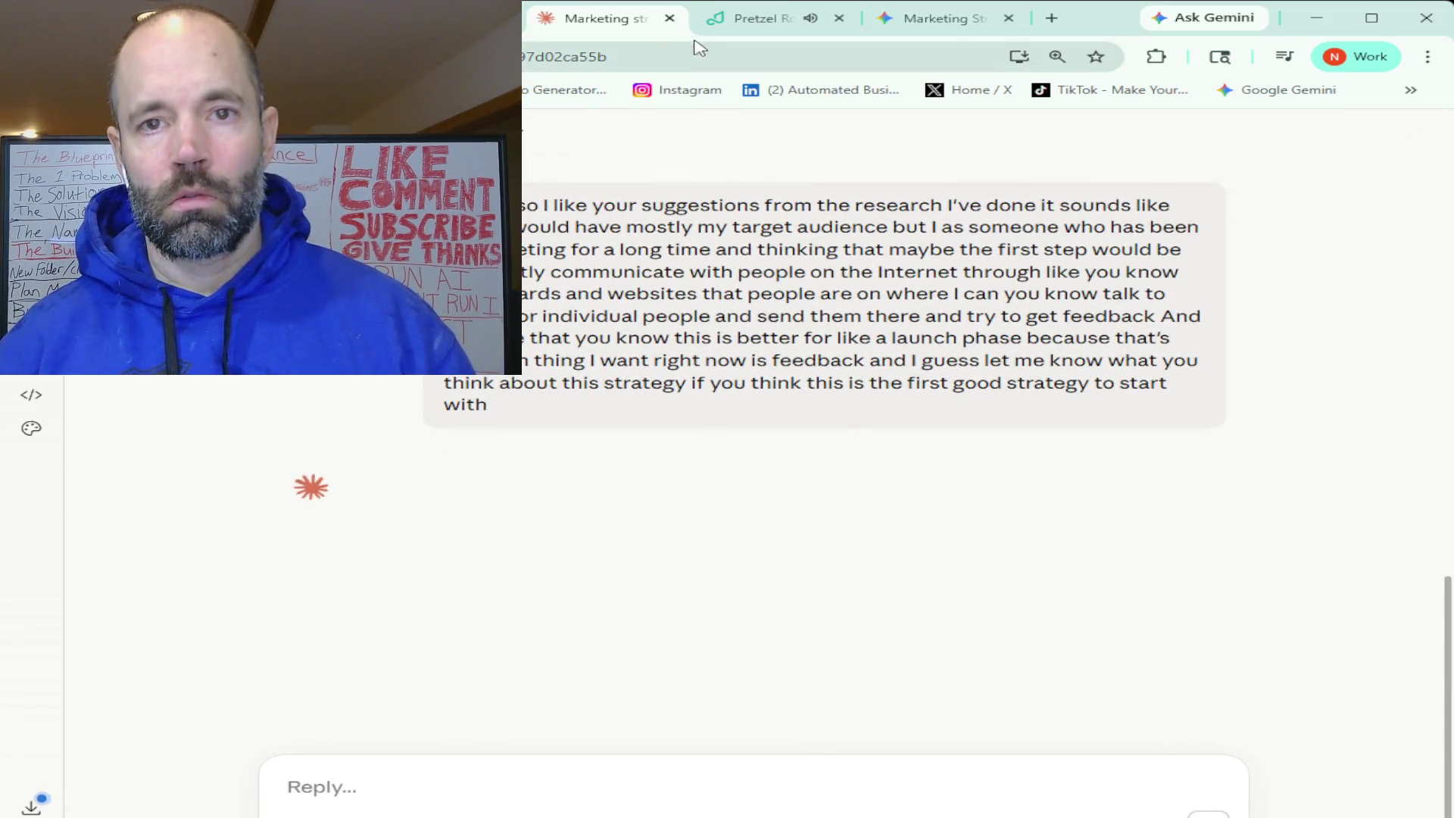
{"action": "left_click", "coordinate": [755, 22]}
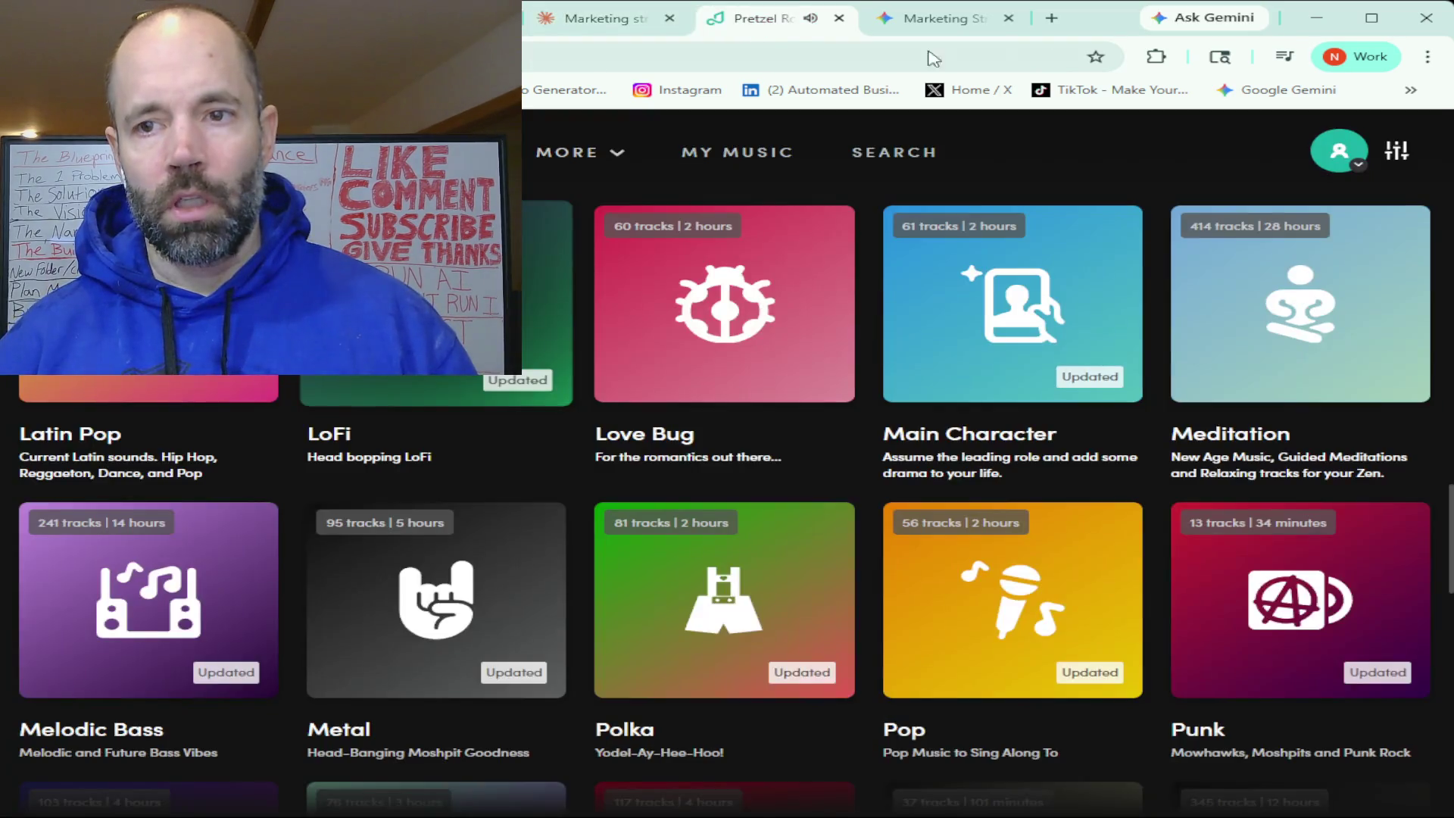
- Limit Pretzel's background music to instrumental tracks, then return to the Marketing chat
{"action": "left_click", "coordinate": [1398, 150]}
{"action": "left_click", "coordinate": [1234, 327]}
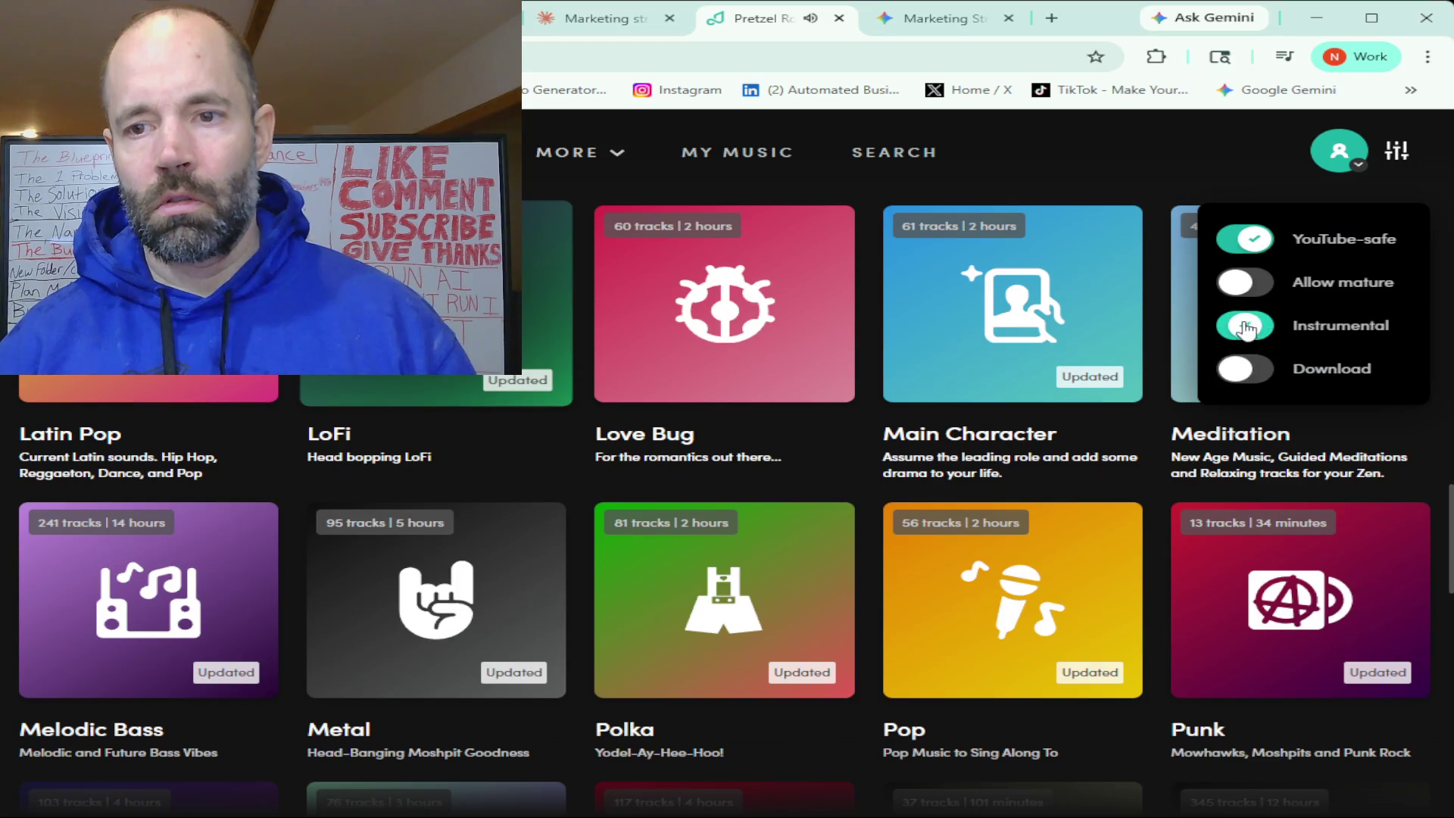
{"action": "left_click", "coordinate": [1242, 326]}
{"action": "left_click", "coordinate": [1259, 318]}
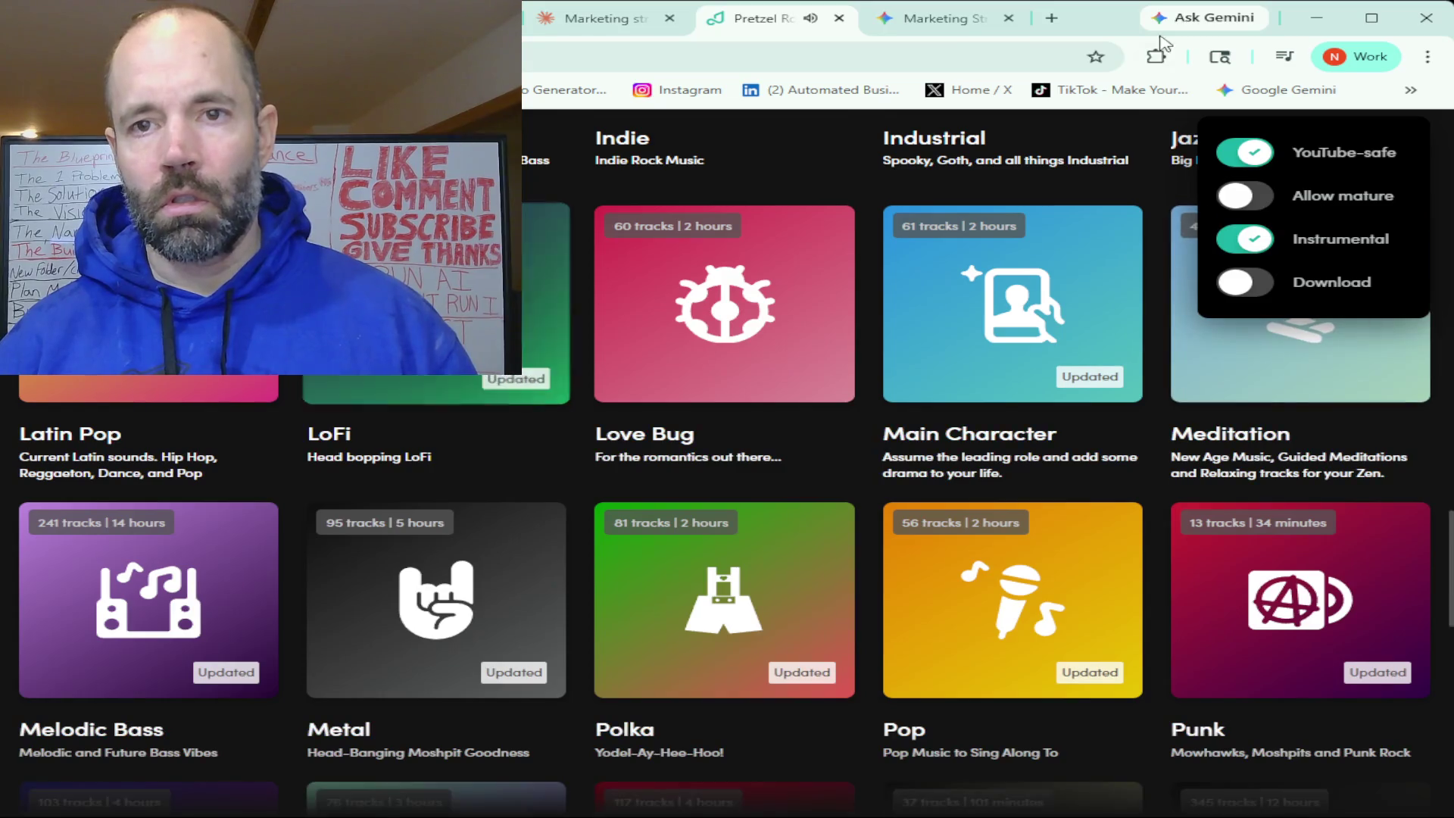
{"action": "left_click", "coordinate": [564, 19]}
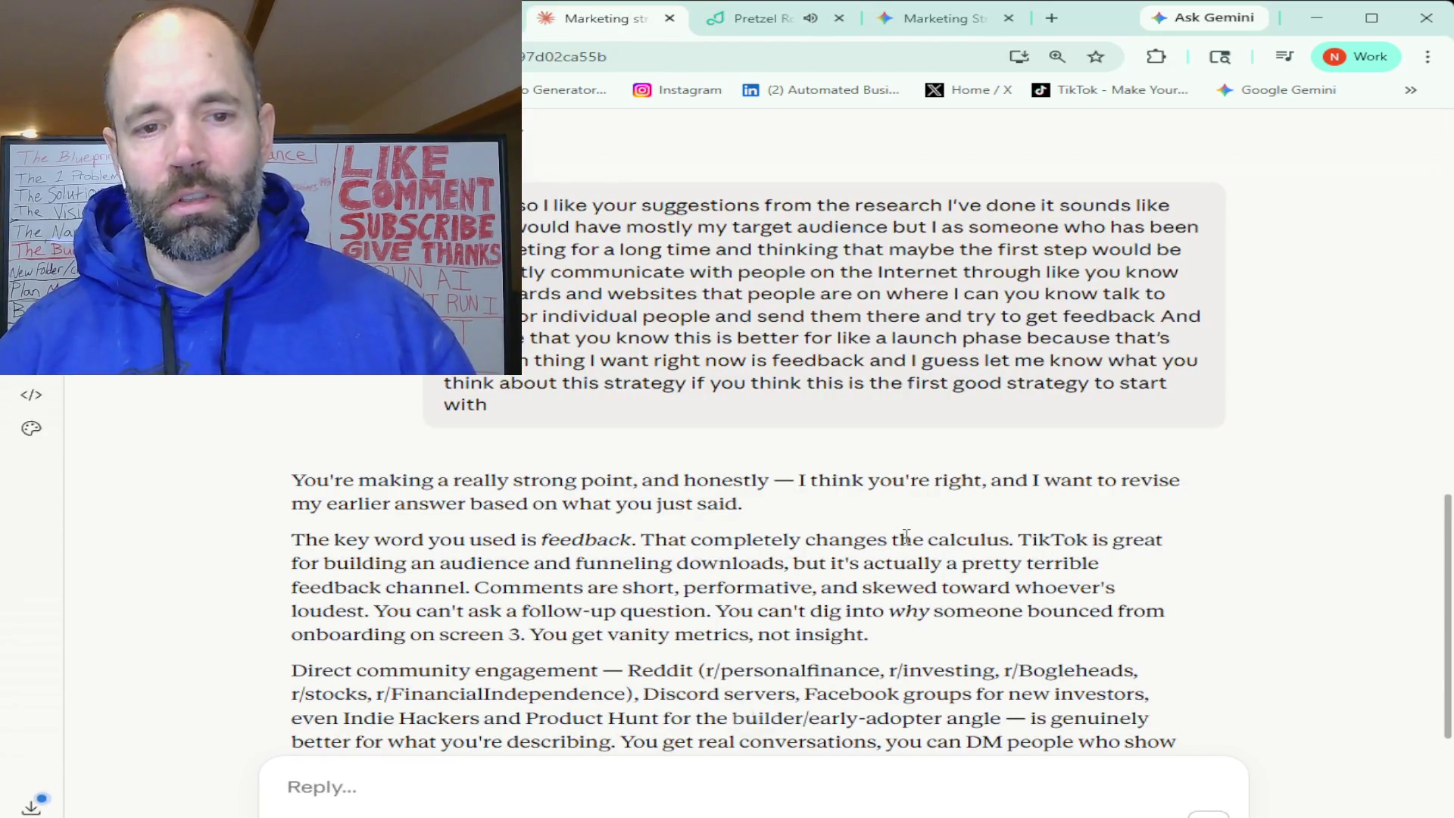
{"action": "scroll", "coordinate": [685, 496], "scroll_direction": "down", "scroll_amount": 3}
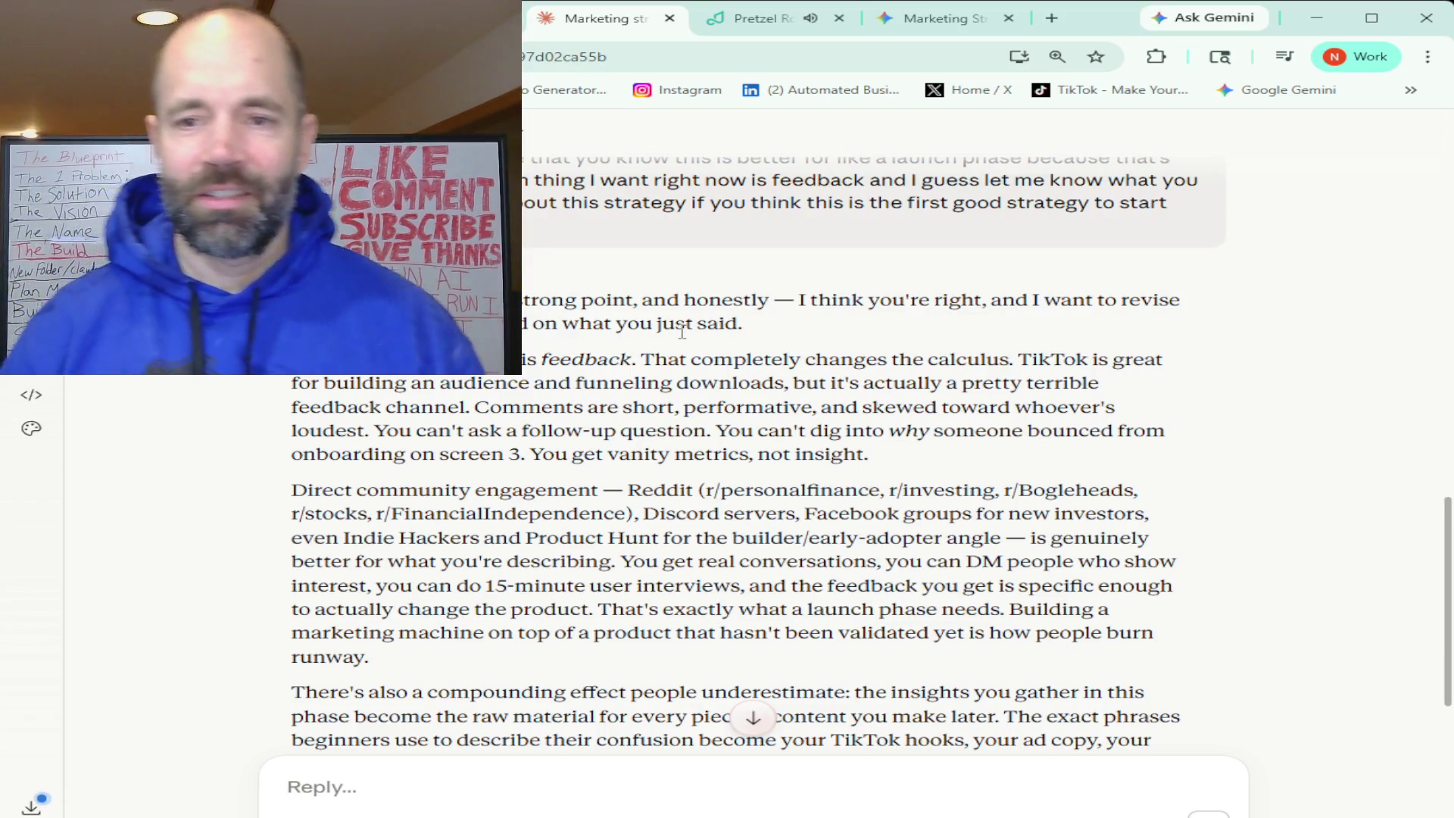
{"action": "scroll", "coordinate": [707, 332], "scroll_direction": "down", "scroll_amount": 1}
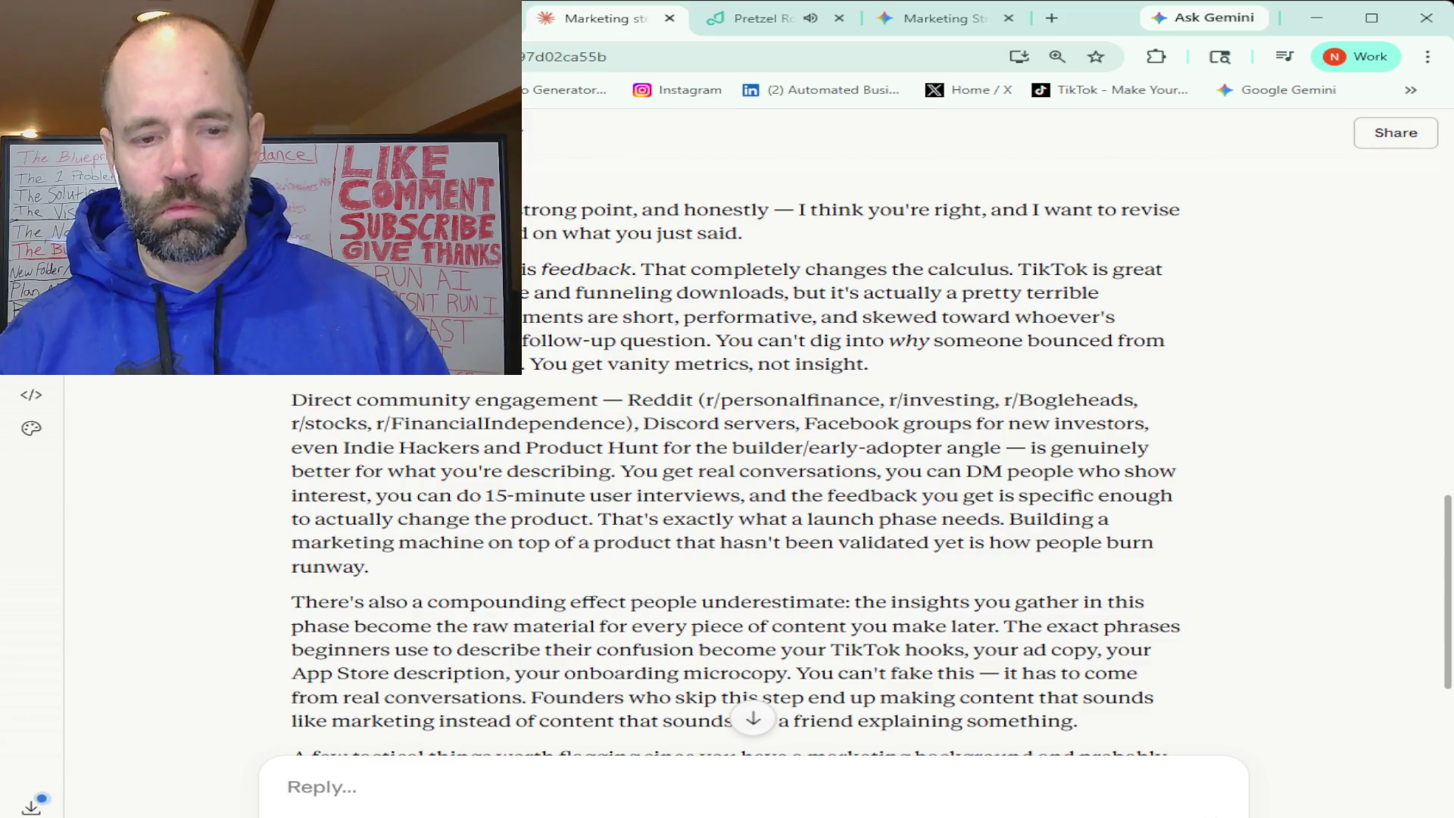
{"action": "scroll", "coordinate": [561, 344], "scroll_direction": "down", "scroll_amount": 1}
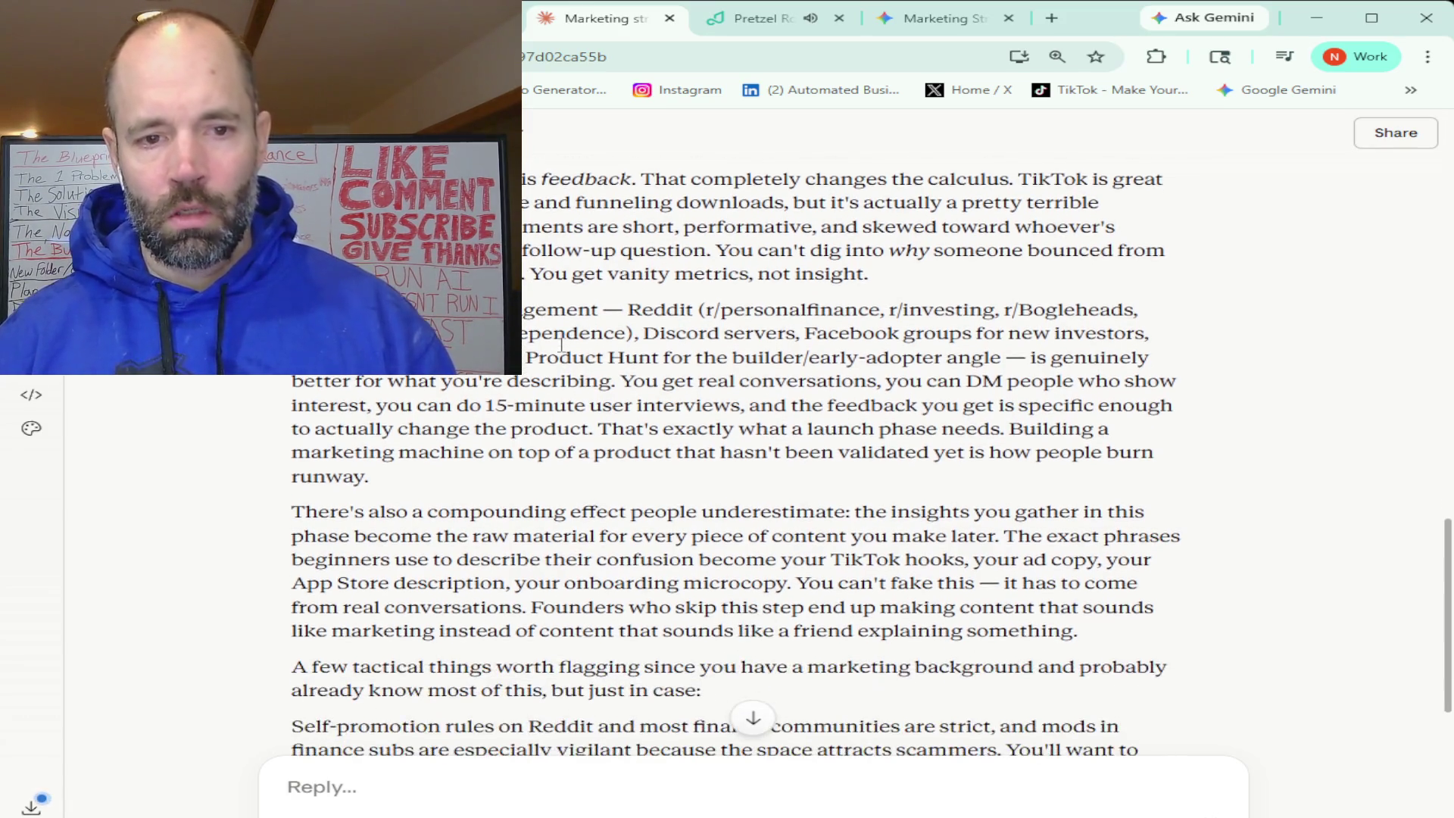
{"action": "scroll", "coordinate": [752, 422], "scroll_direction": "down", "scroll_amount": 2}
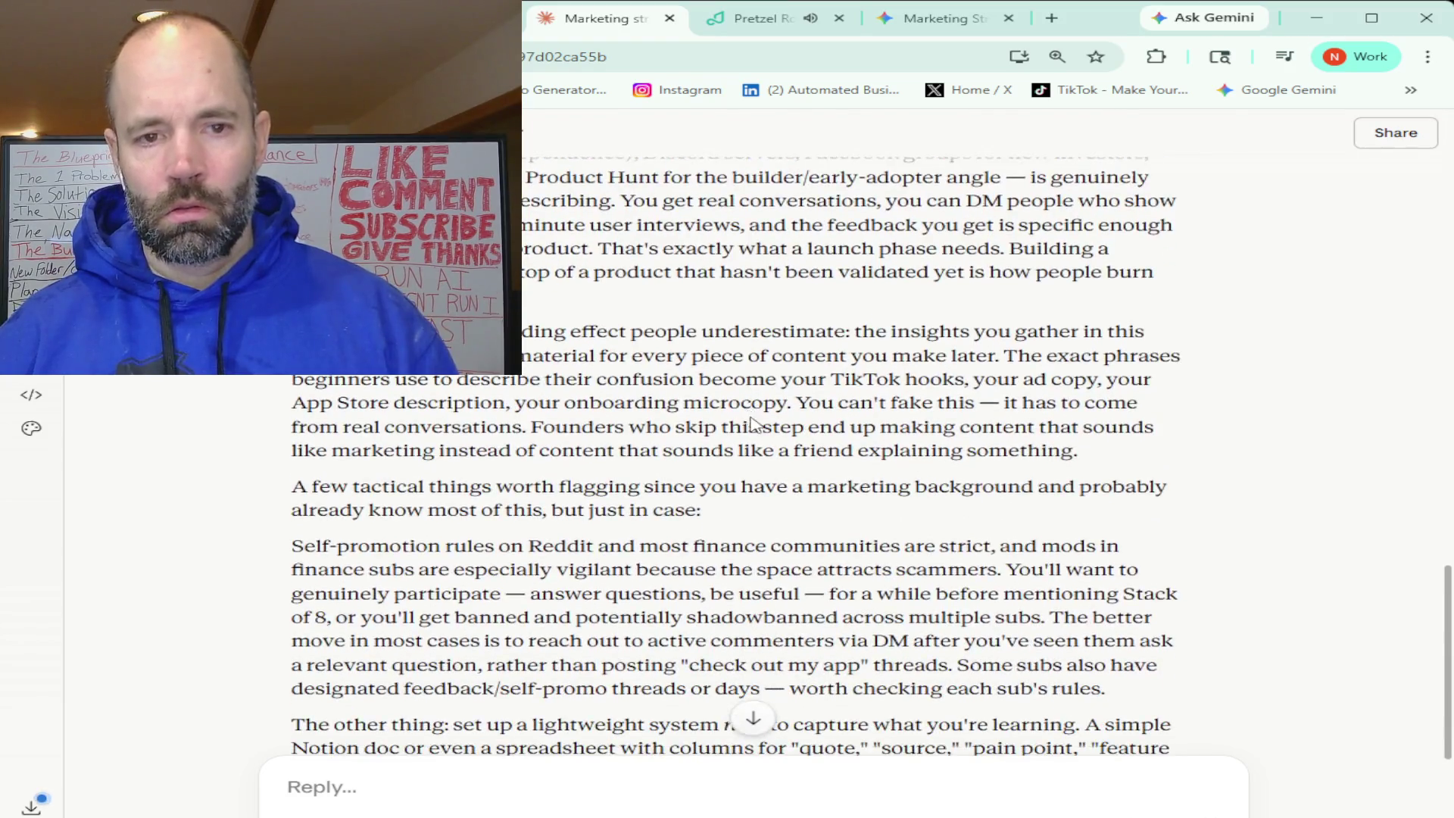
{"action": "scroll", "coordinate": [752, 422], "scroll_direction": "down", "scroll_amount": 1}
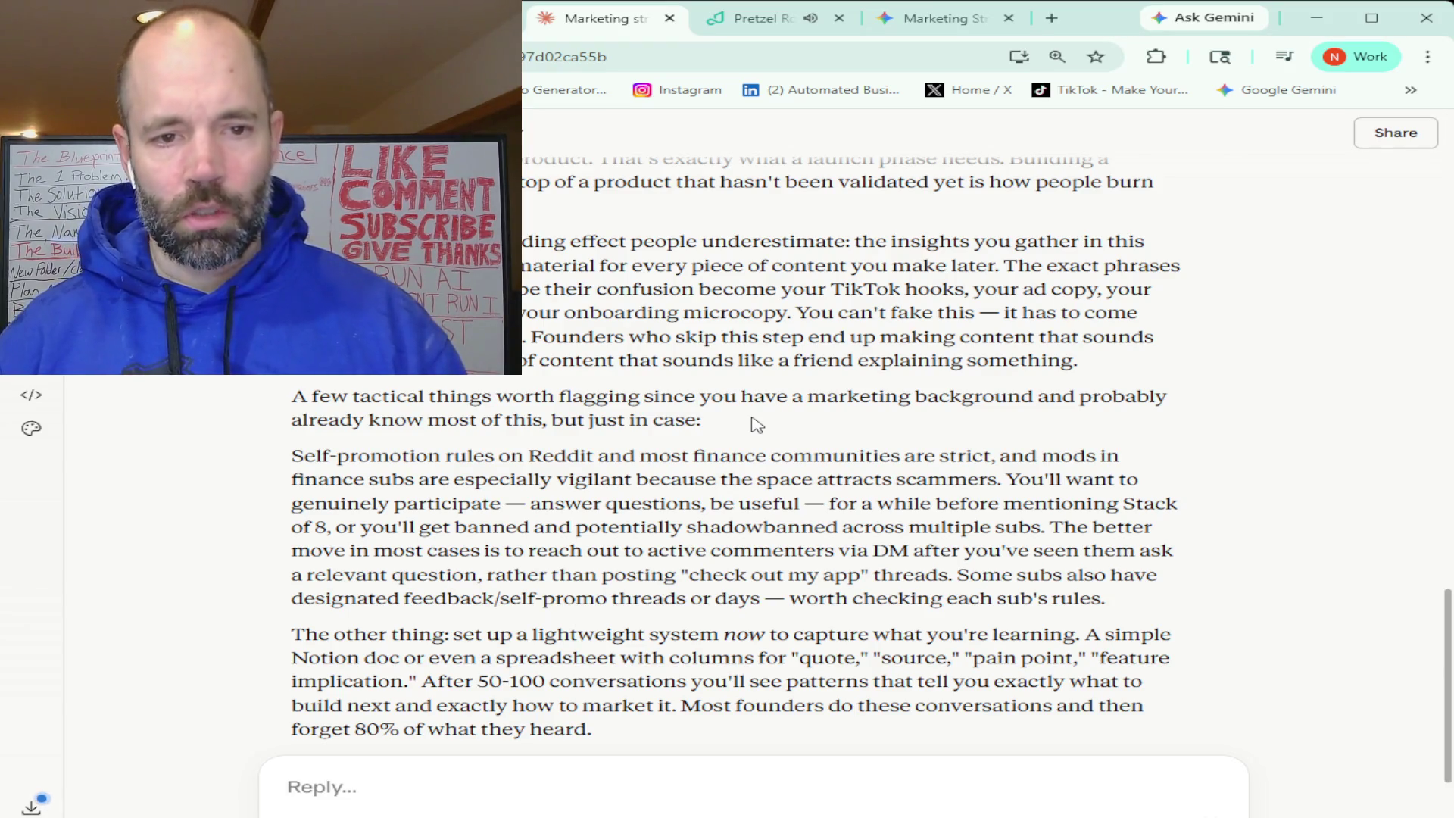
{"action": "scroll", "coordinate": [756, 421], "scroll_direction": "down", "scroll_amount": 1}
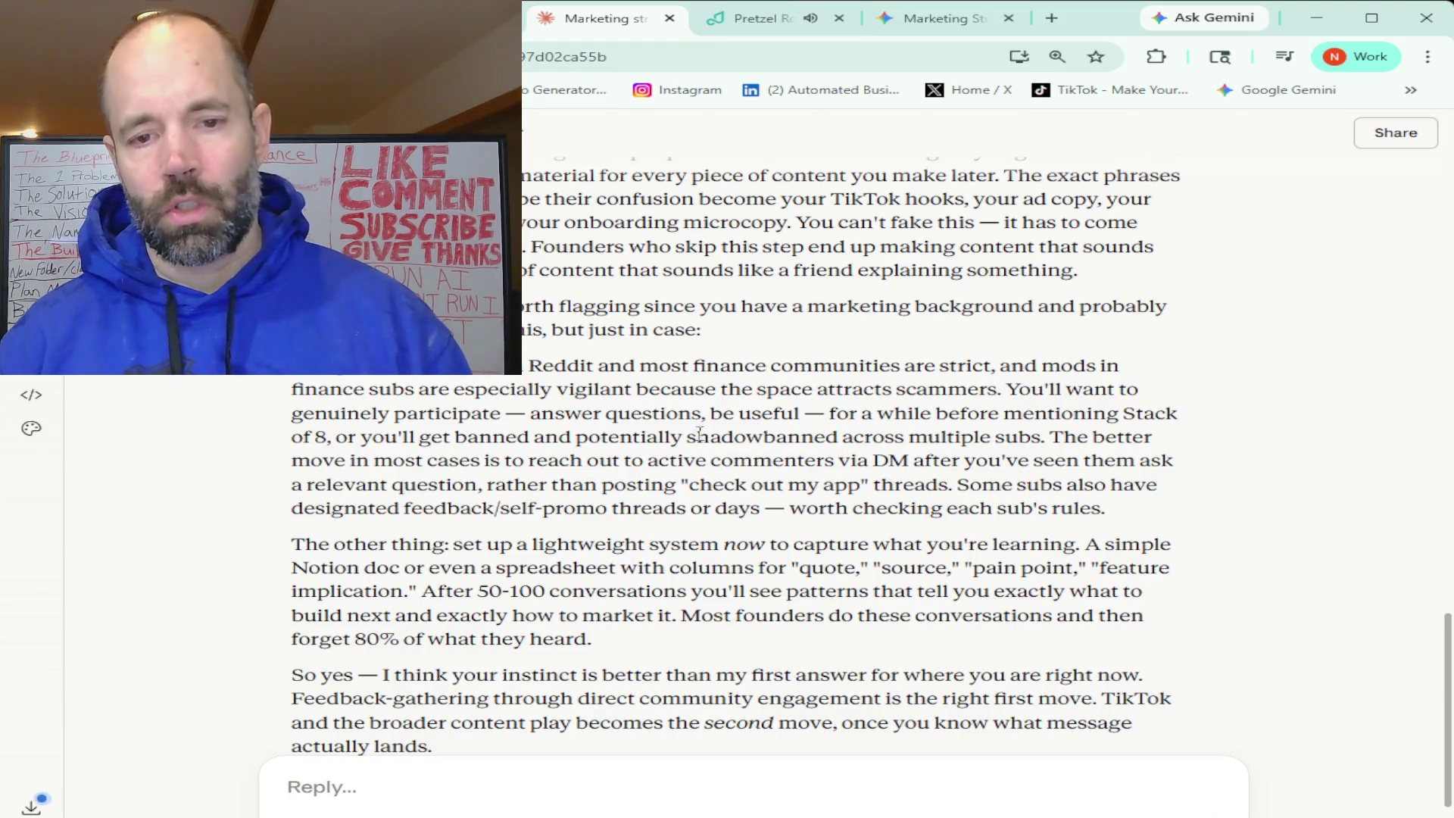
{"action": "scroll", "coordinate": [653, 434], "scroll_direction": "down", "scroll_amount": 2}
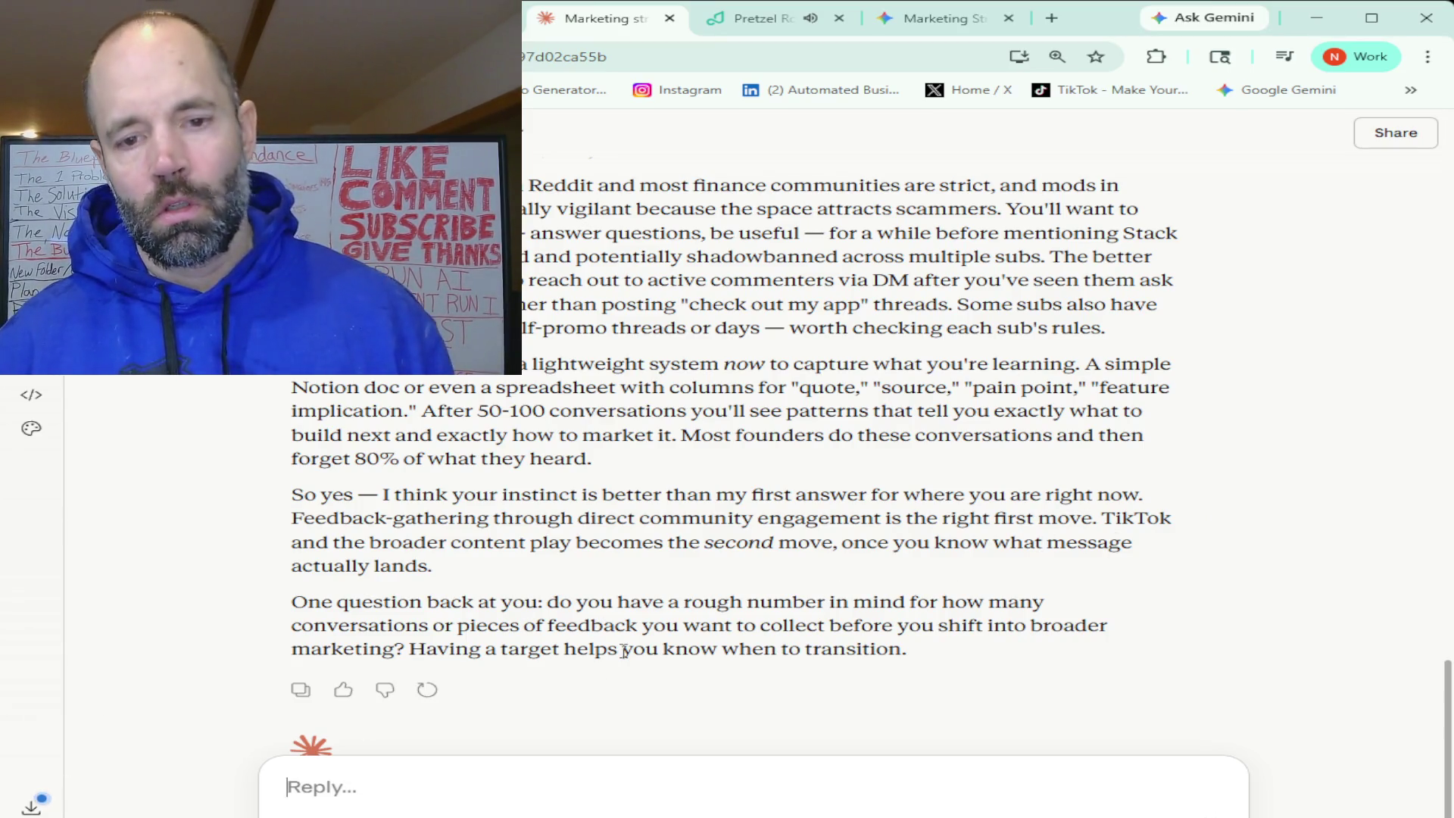
- Reply that about 100 feedback conversations seems a good target and ask for Claude's opinion
{"action": "type", "text": "thanks so i'm thinking like maybe"}
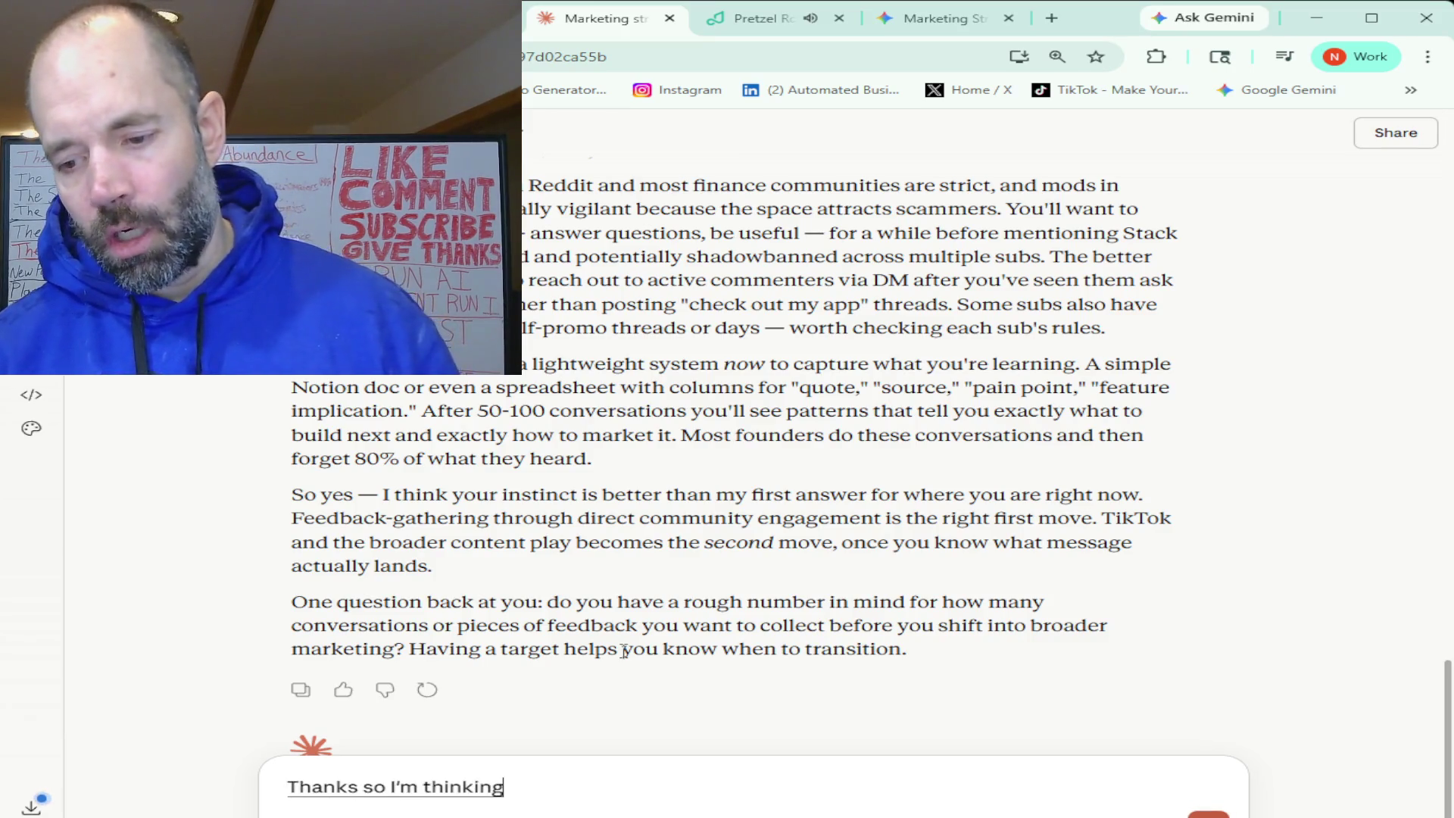
{"action": "type", "text": " a hundred would be a good number"}
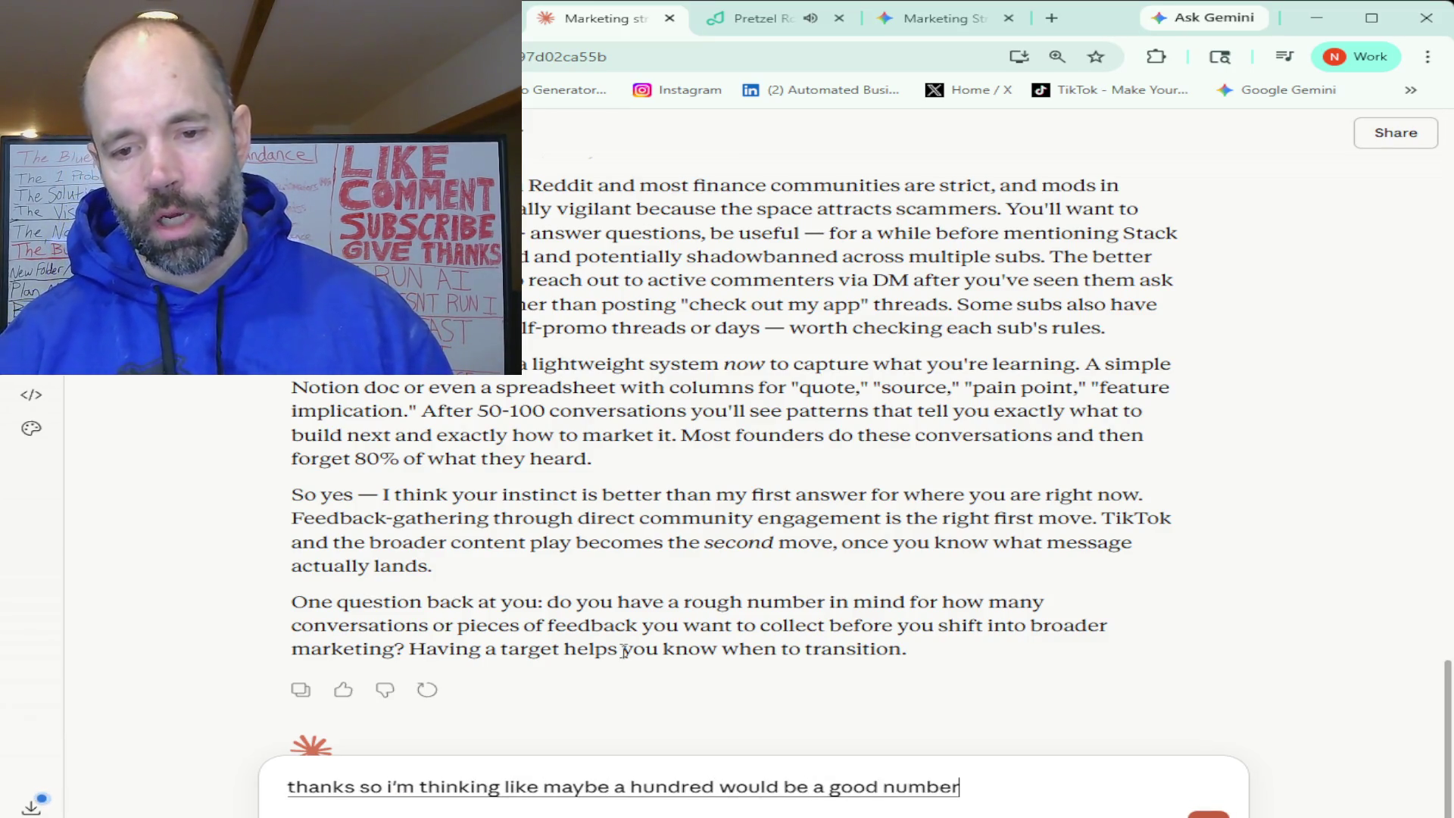
{"action": "type", "text": " but I would like to know what you think"}
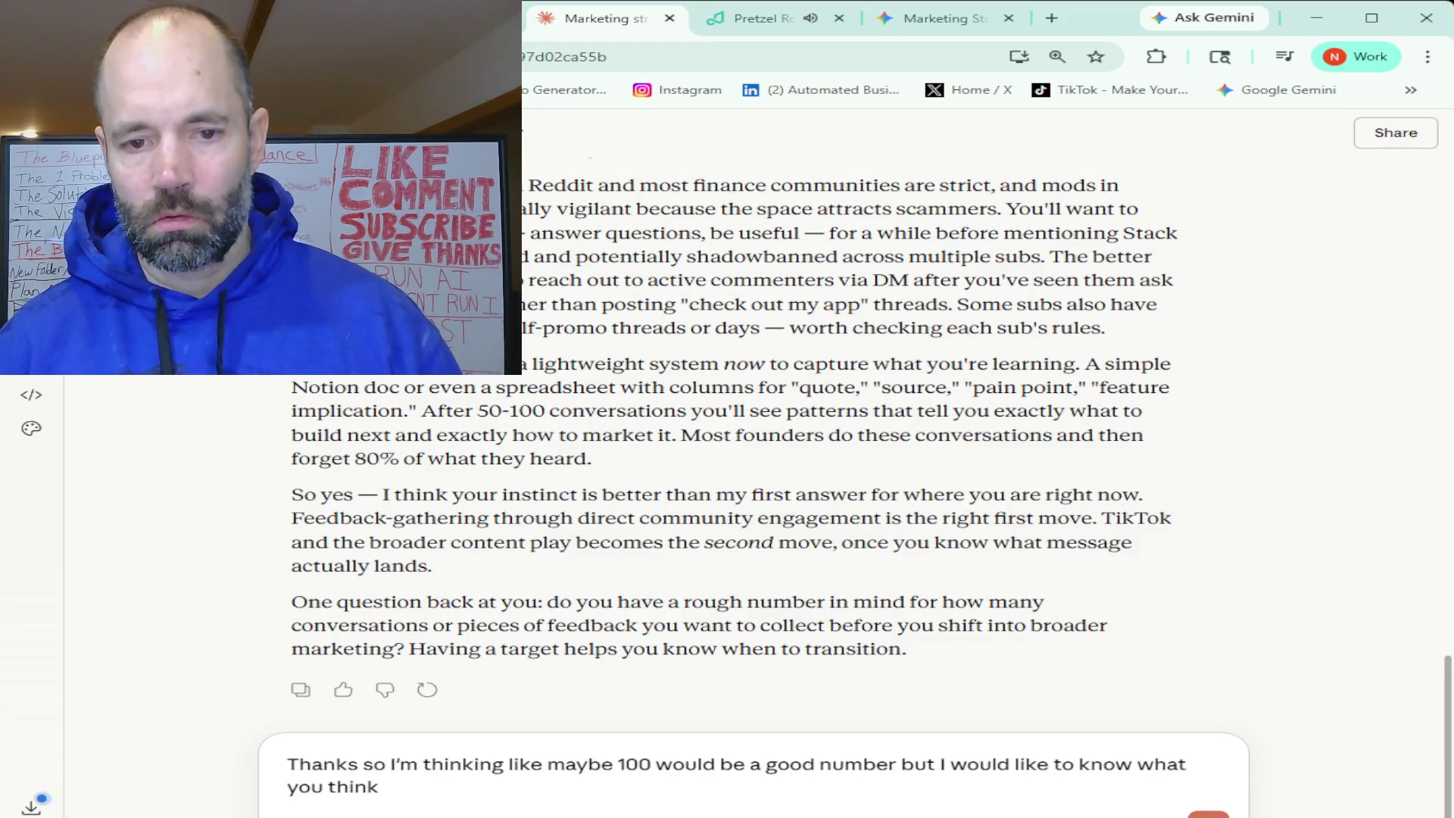
{"action": "left_click", "coordinate": [1209, 813]}
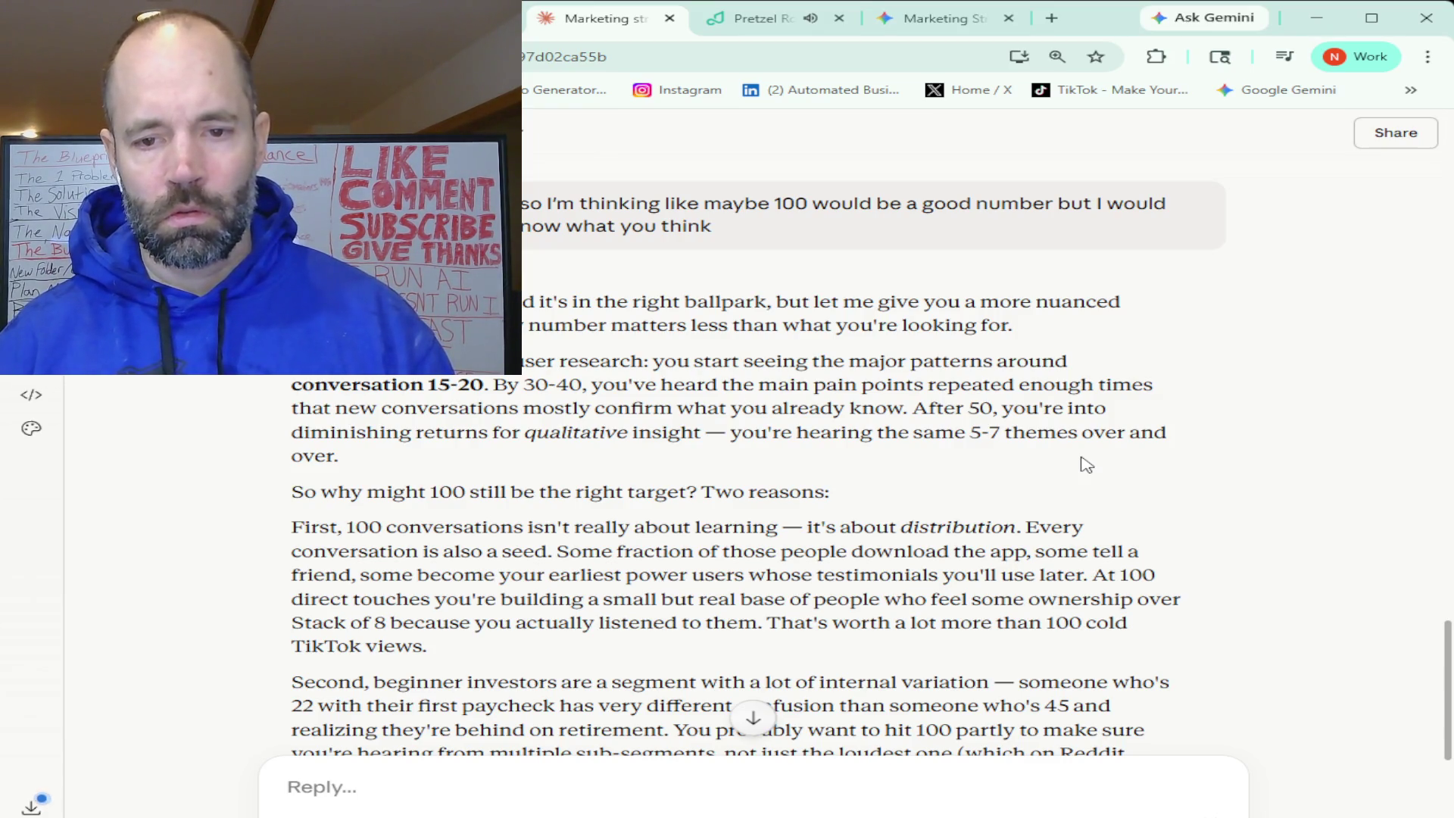
- Read Claude's advice on a 30-conversation first checkpoint, then start a reply in the Reply box
{"action": "scroll", "coordinate": [1086, 460], "scroll_direction": "down", "scroll_amount": 1}
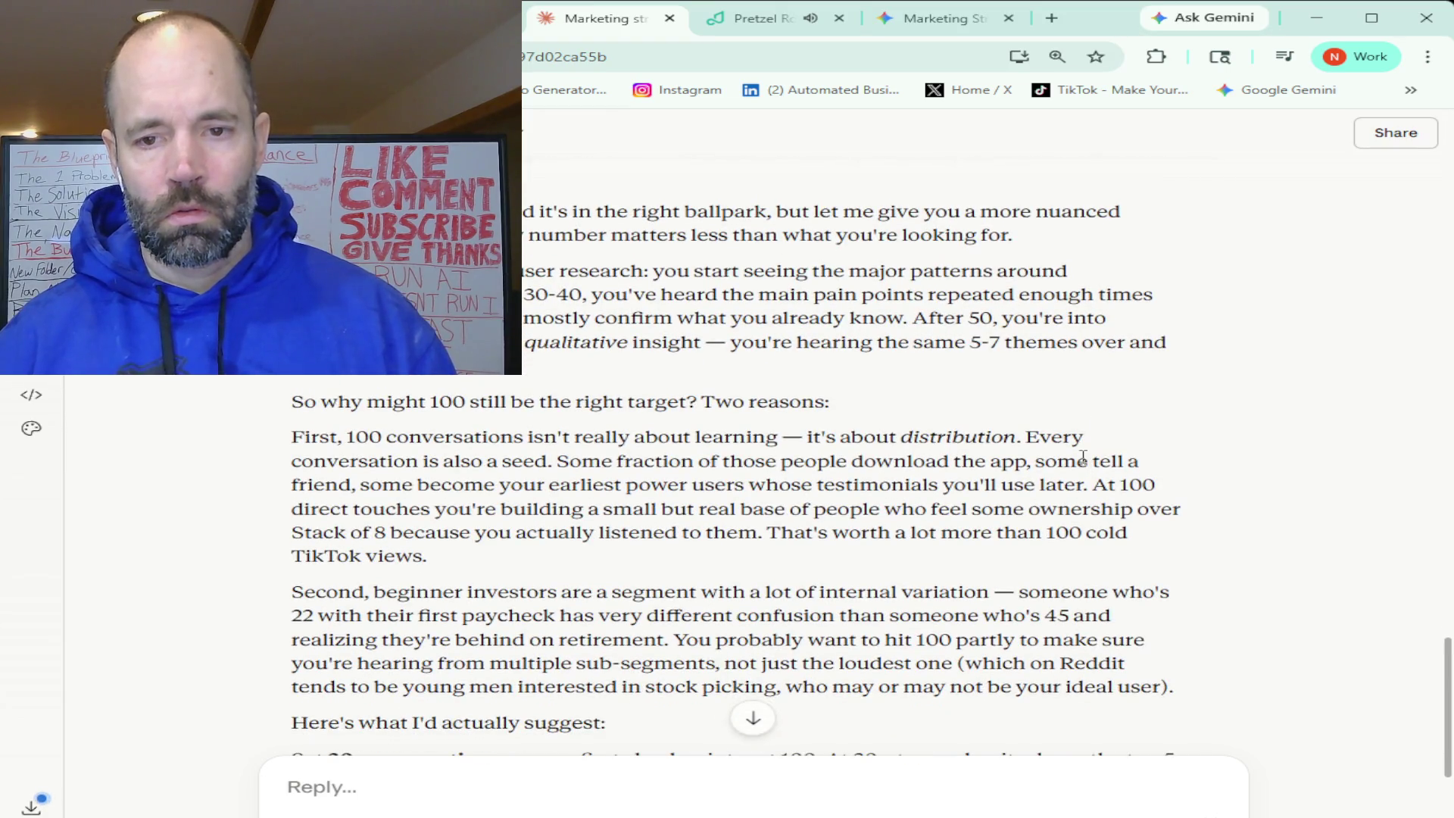
{"action": "scroll", "coordinate": [1084, 458], "scroll_direction": "down", "scroll_amount": 1}
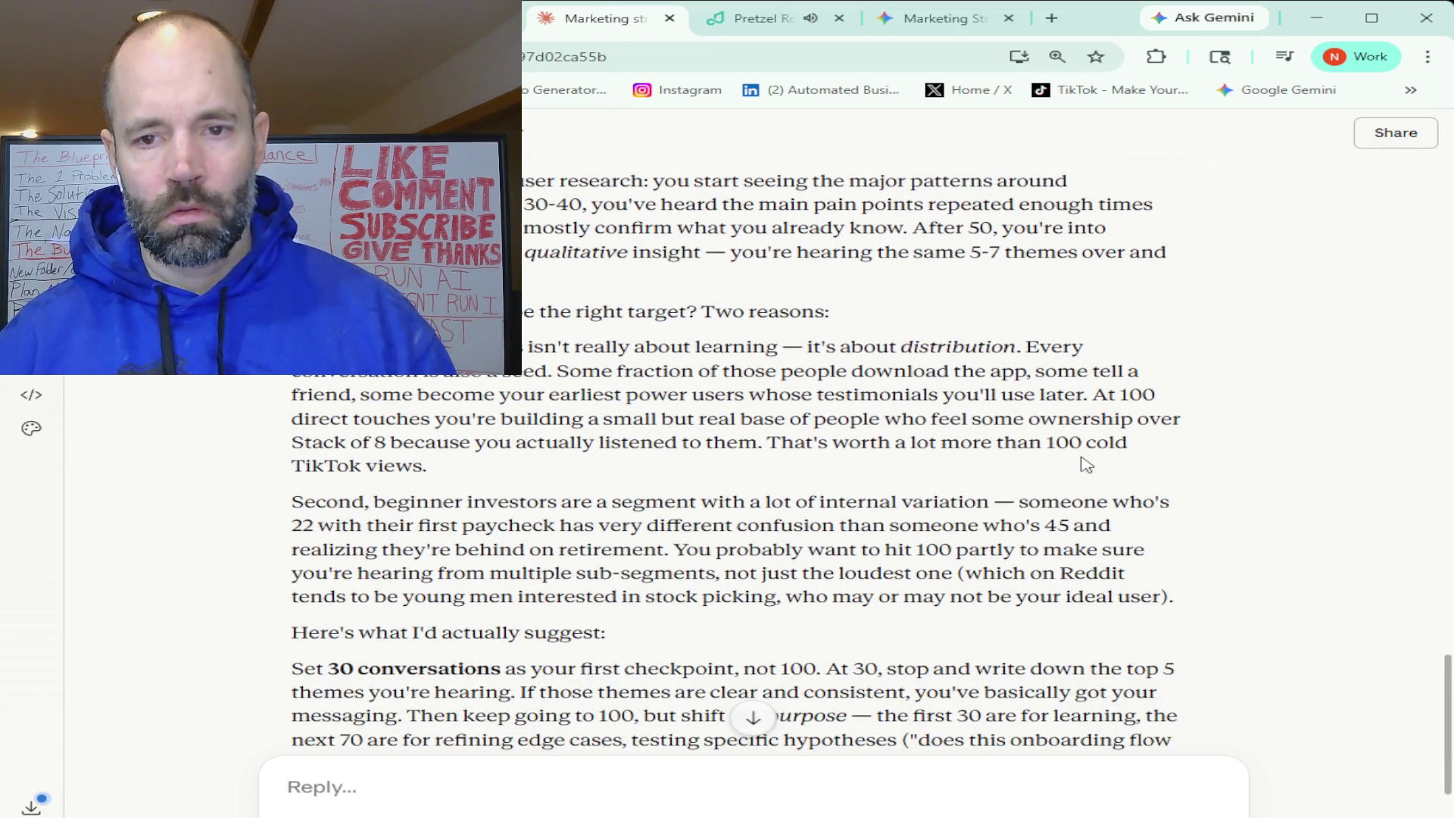
{"action": "scroll", "coordinate": [1086, 465], "scroll_direction": "down", "scroll_amount": 1}
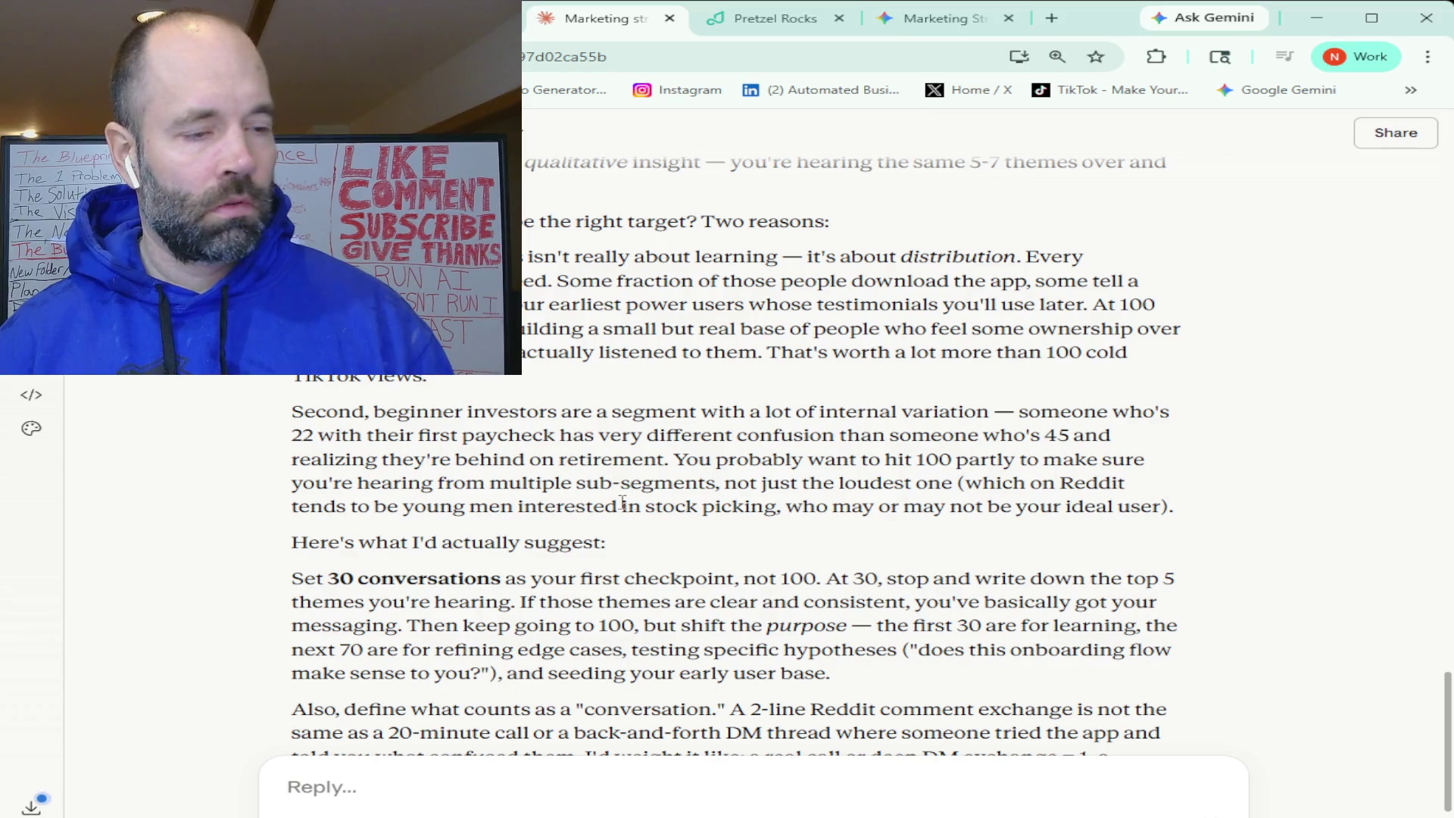
{"action": "scroll", "coordinate": [677, 498], "scroll_direction": "down", "scroll_amount": 2}
{"action": "scroll", "coordinate": [677, 498], "scroll_direction": "down", "scroll_amount": 2}
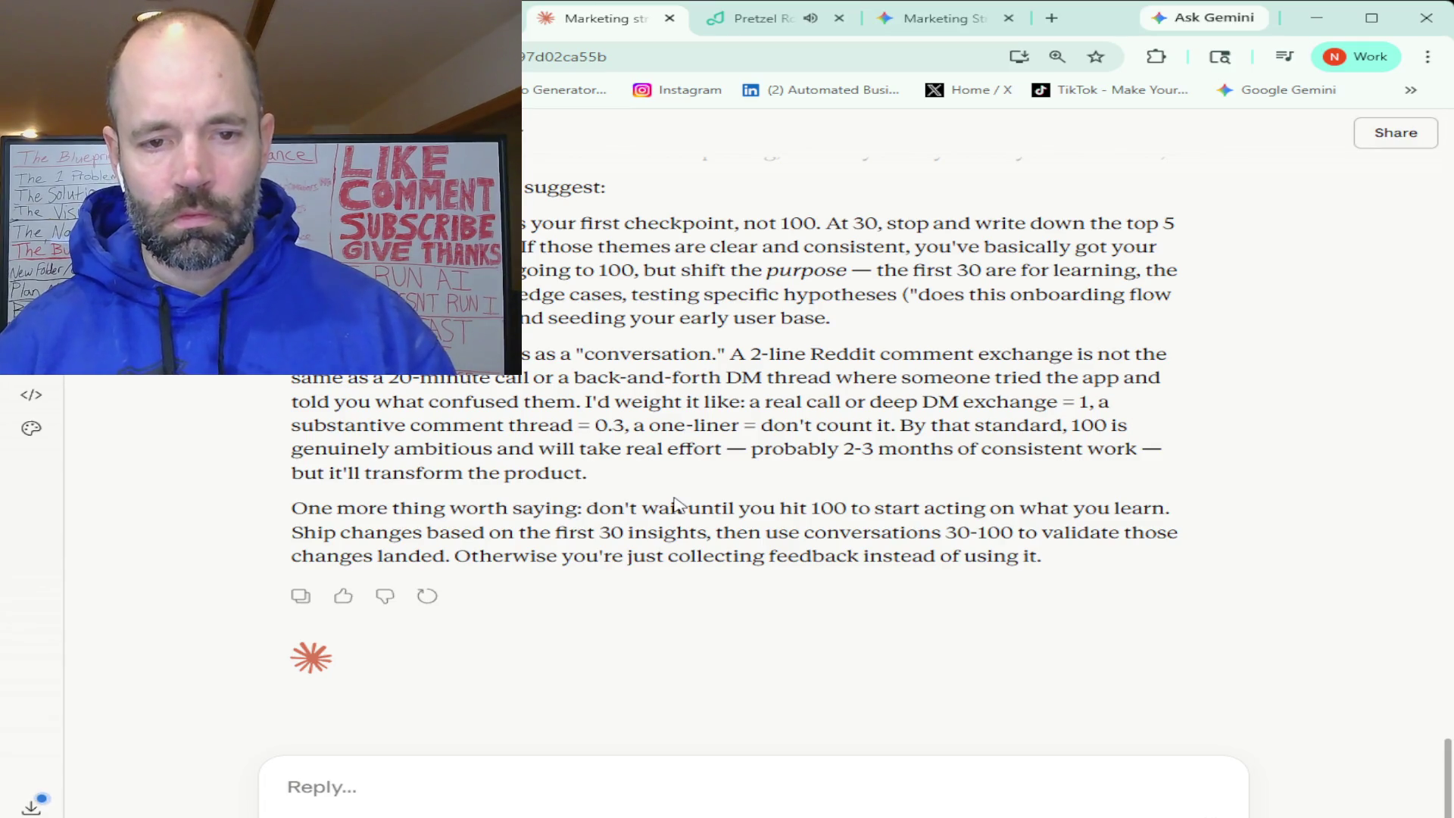
{"action": "left_click", "coordinate": [570, 790]}
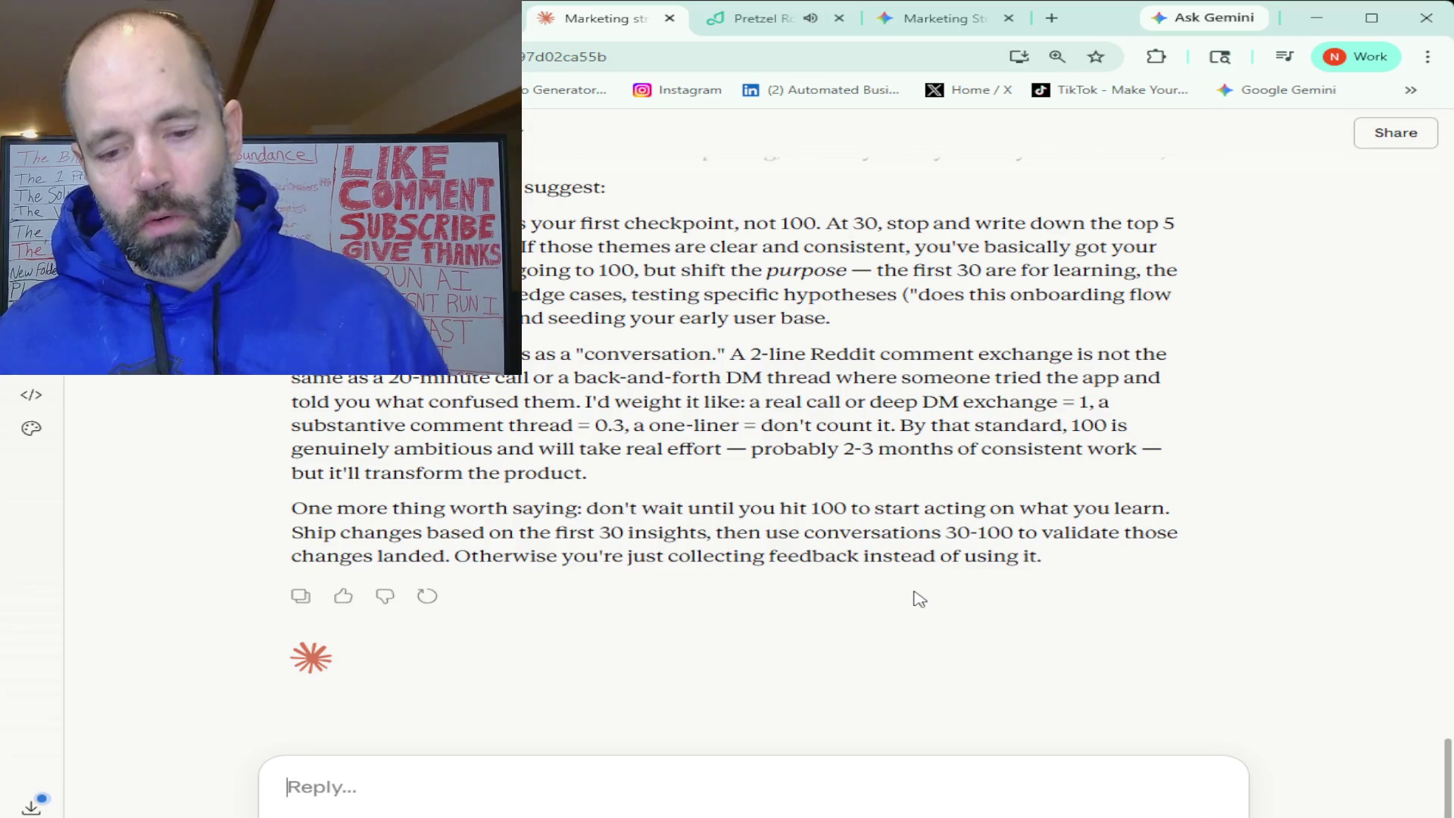
- Ask Claude about building a full marketing system for the app, starting with feedback conversations
{"action": "type", "text": "aall right so I think what I want to do is I want to build"}
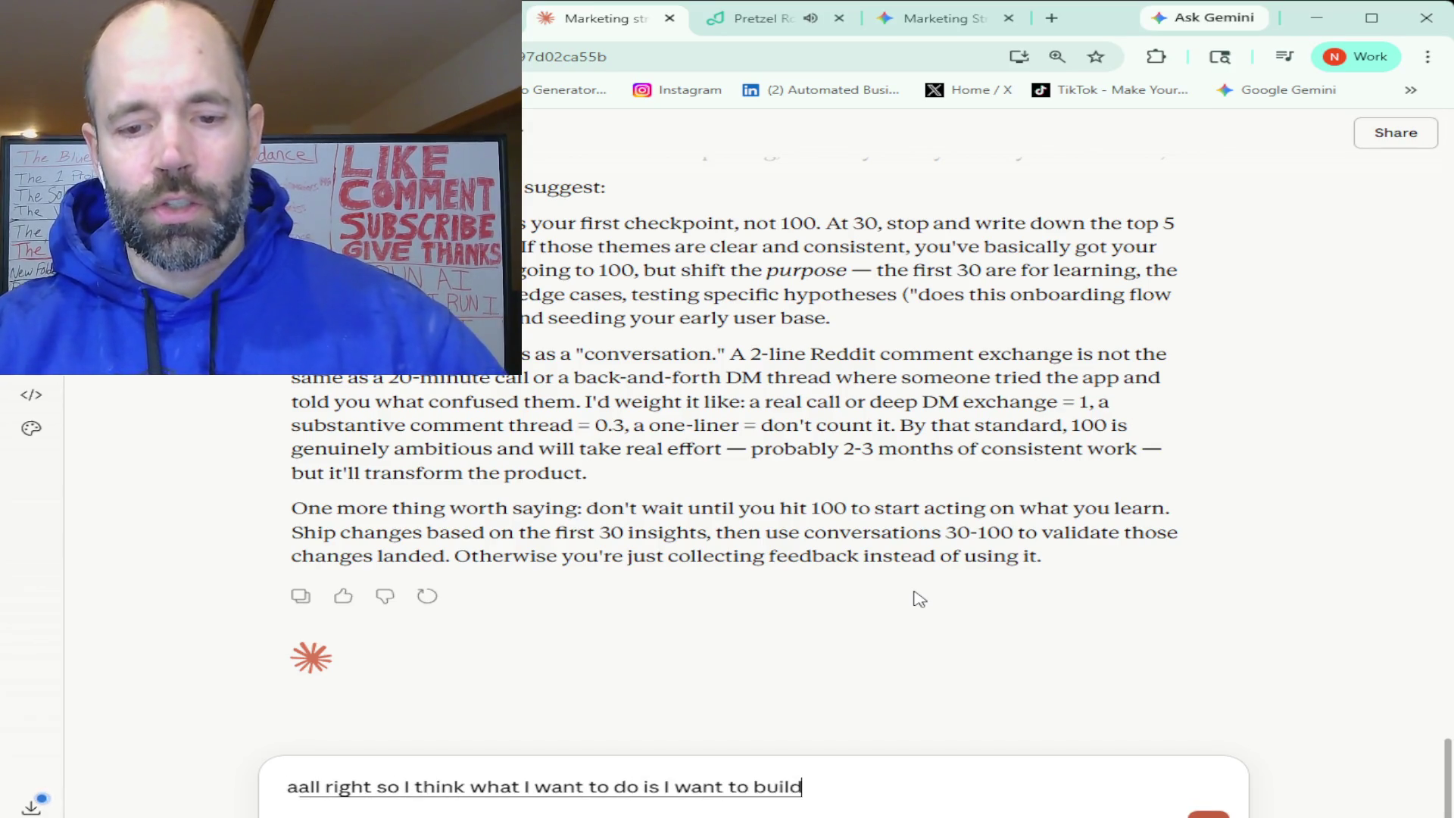
{"action": "type", "text": " a system that can help me do this"}
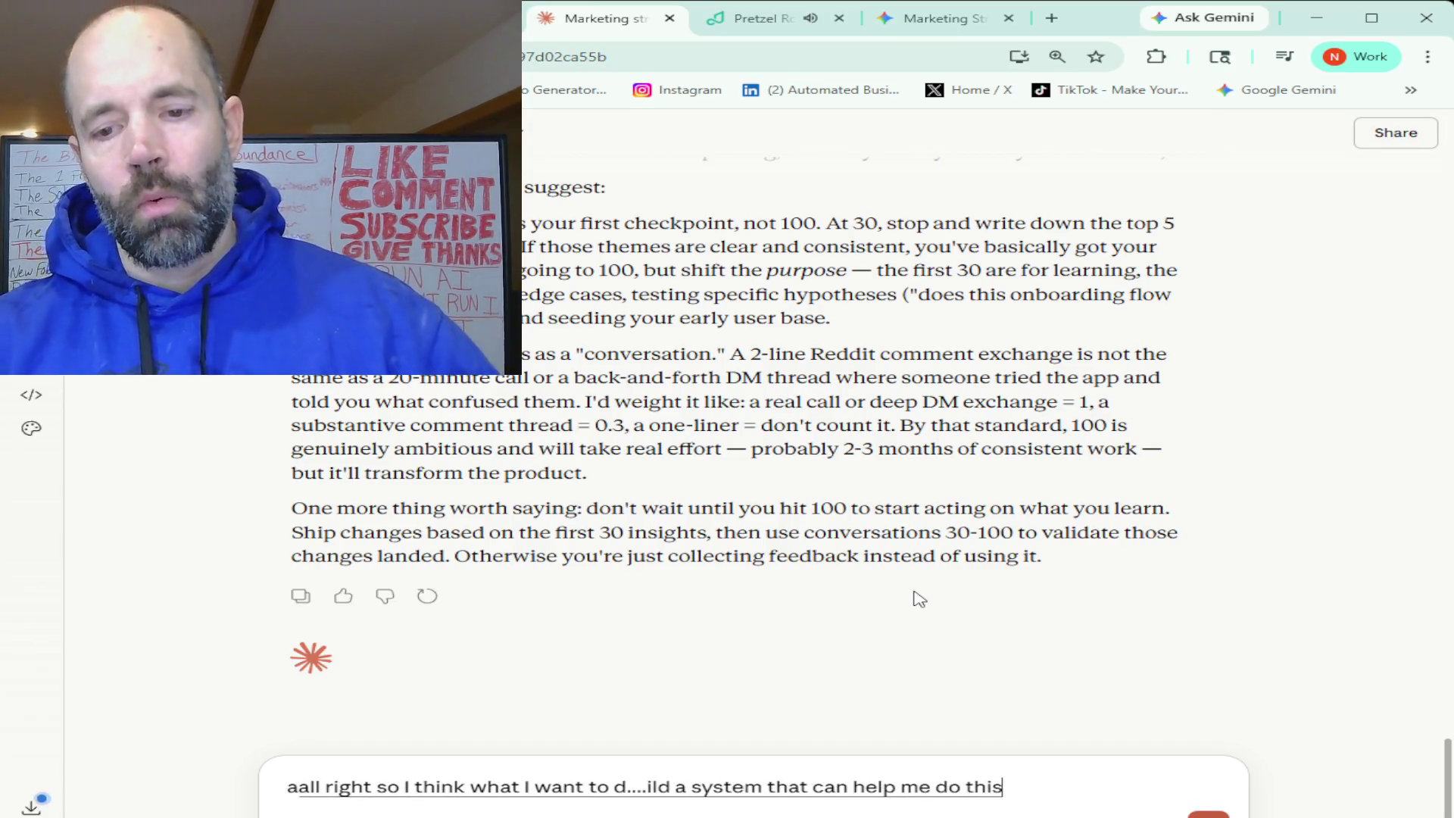
{"action": "type", "text": " I want to build out"}
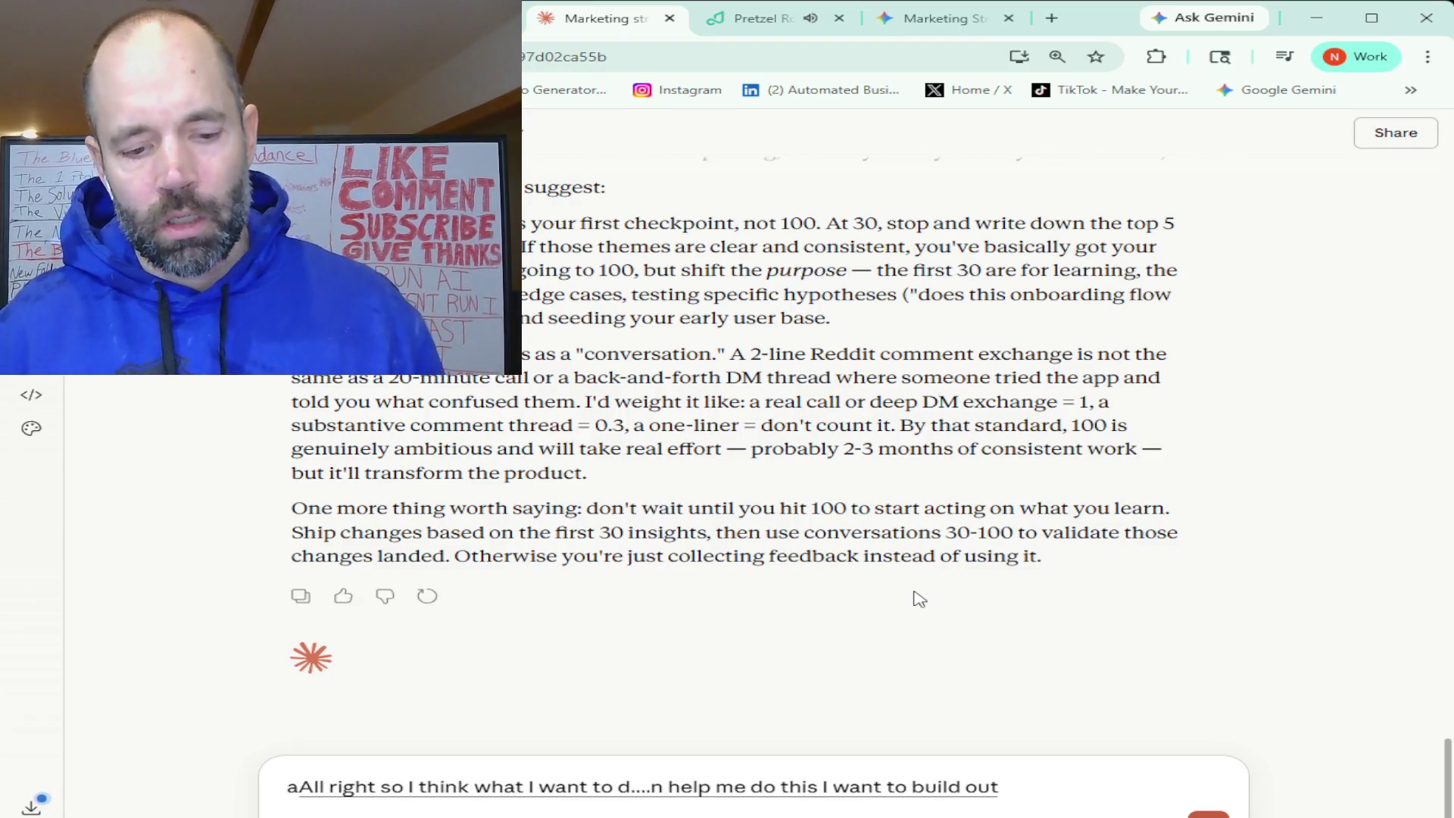
{"action": "type", "text": " a full marketing system for this"}
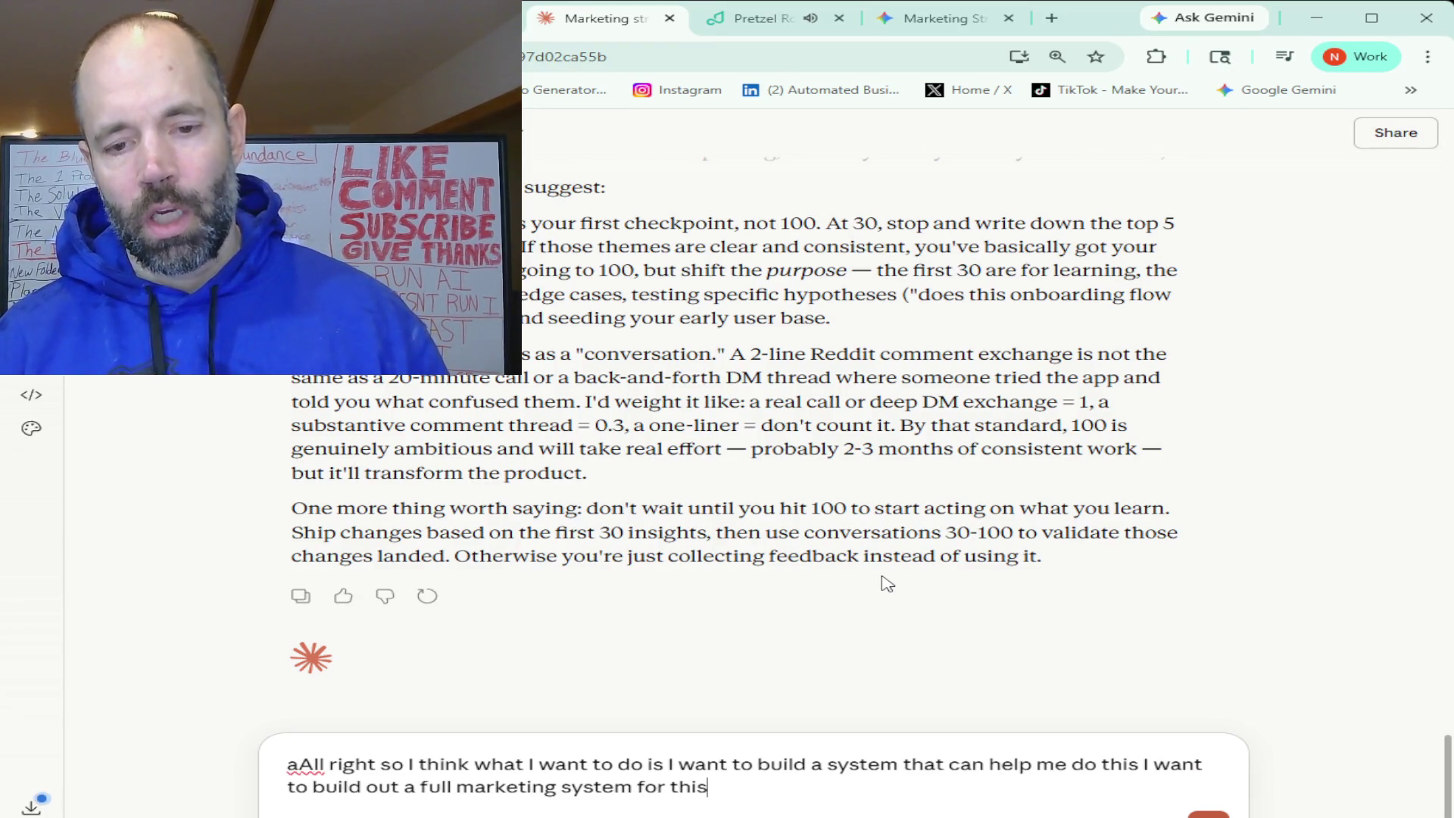
{"action": "type", "text": " app and I want to start with"}
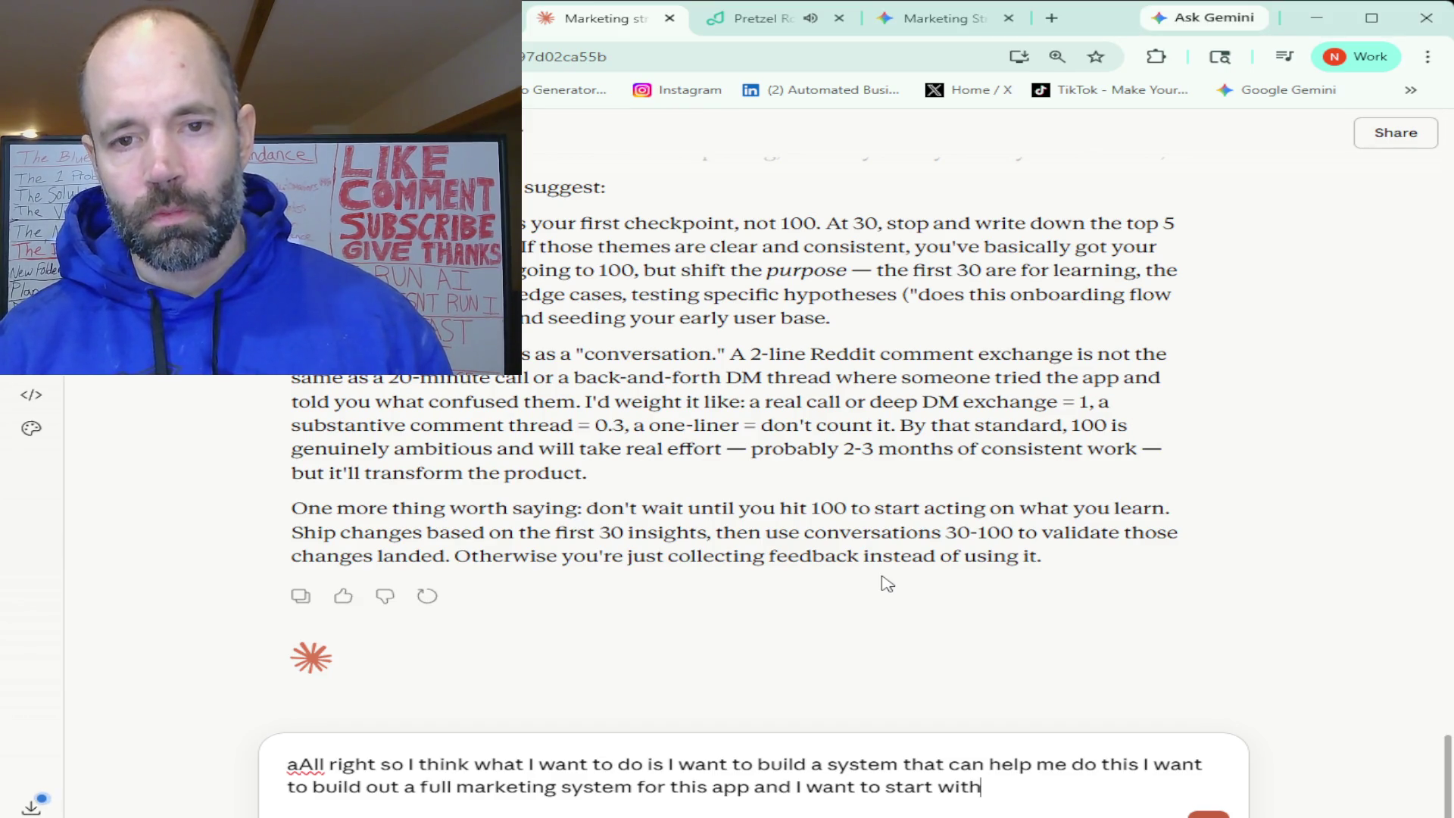
{"action": "type", "text": " A system for these"}
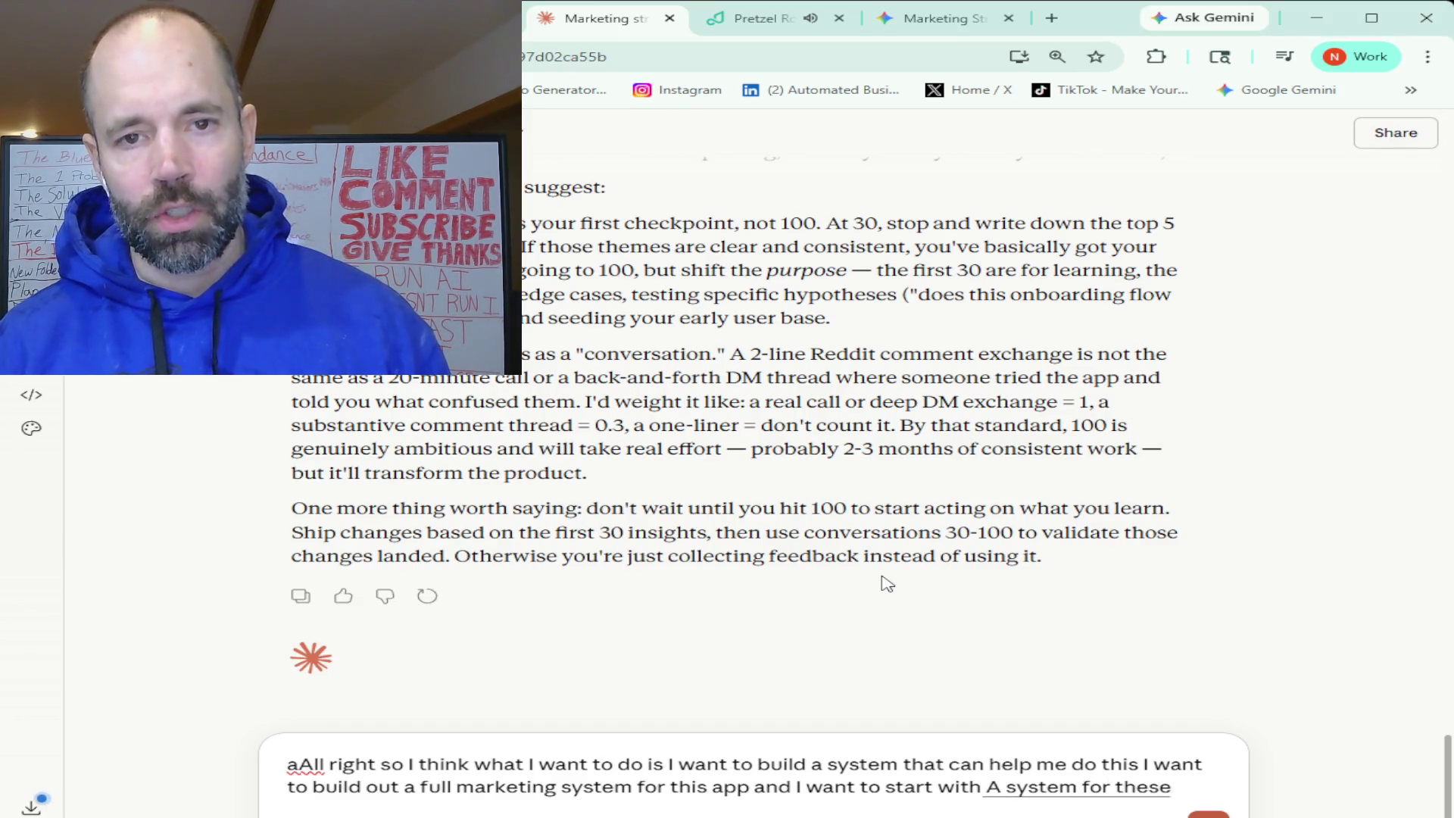
{"action": "type", "text": " conversations"}
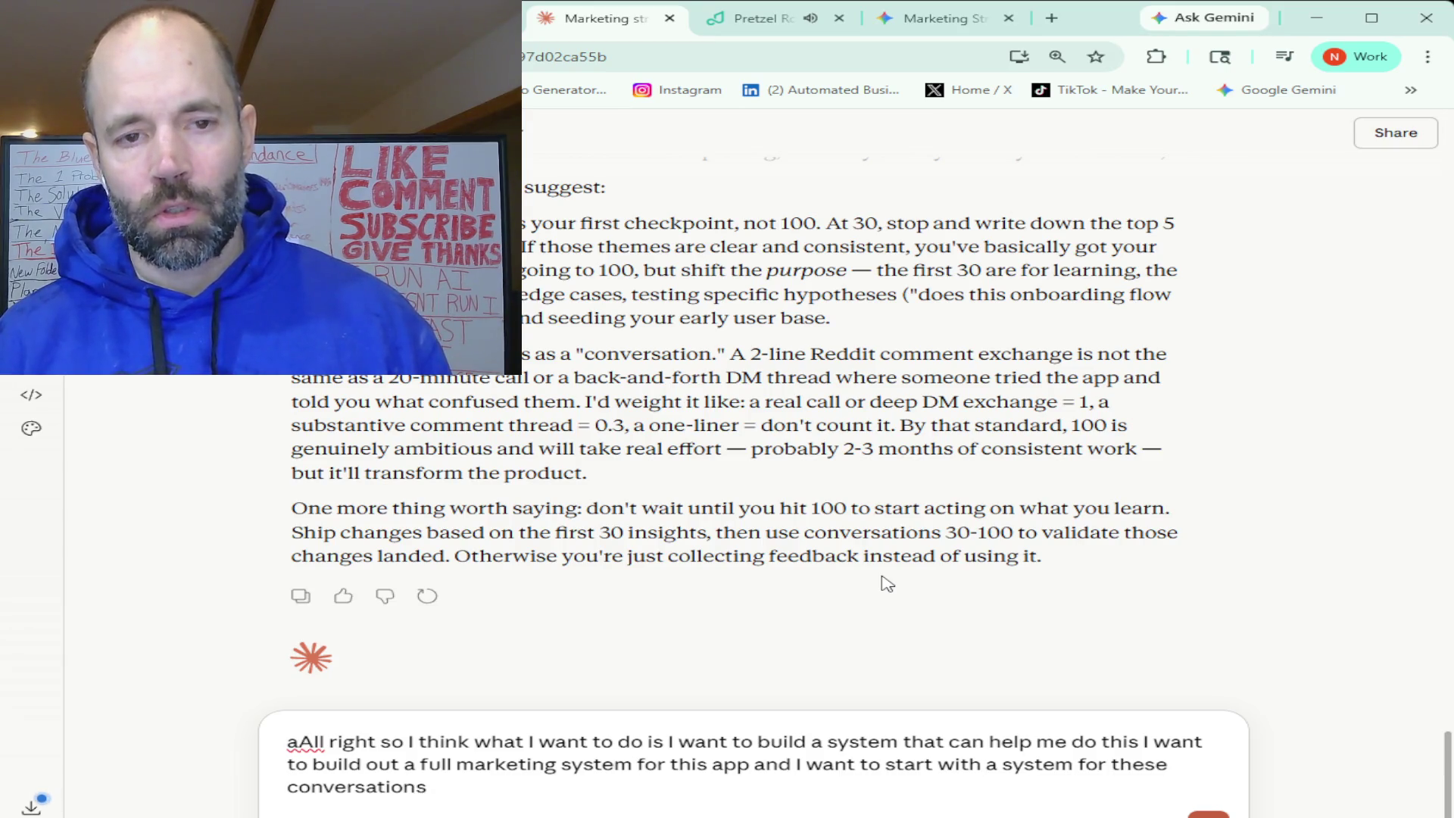
{"action": "type", "text": " so now that I have a goal"}
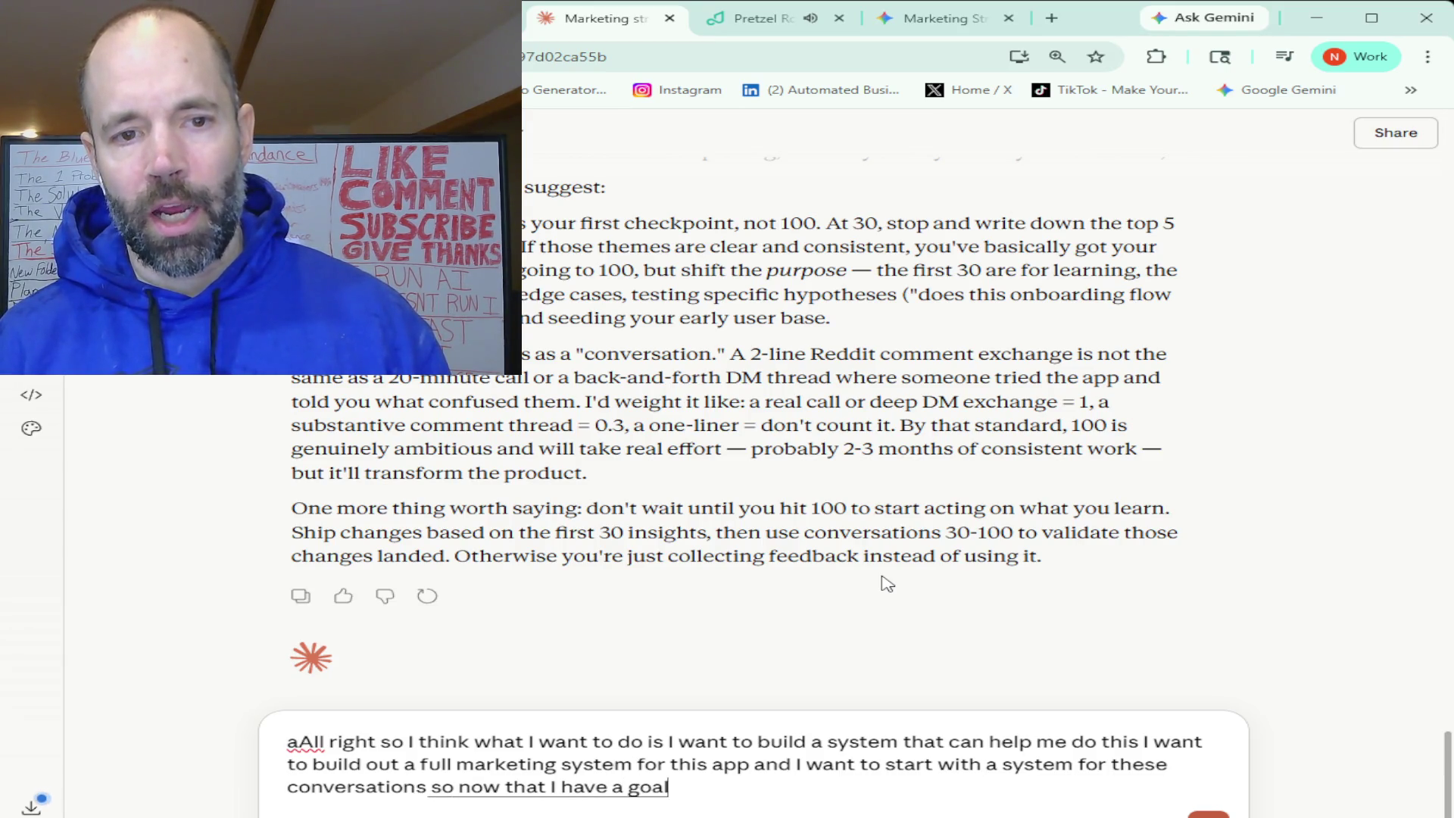
{"action": "type", "text": " and that I have a basic strategy"}
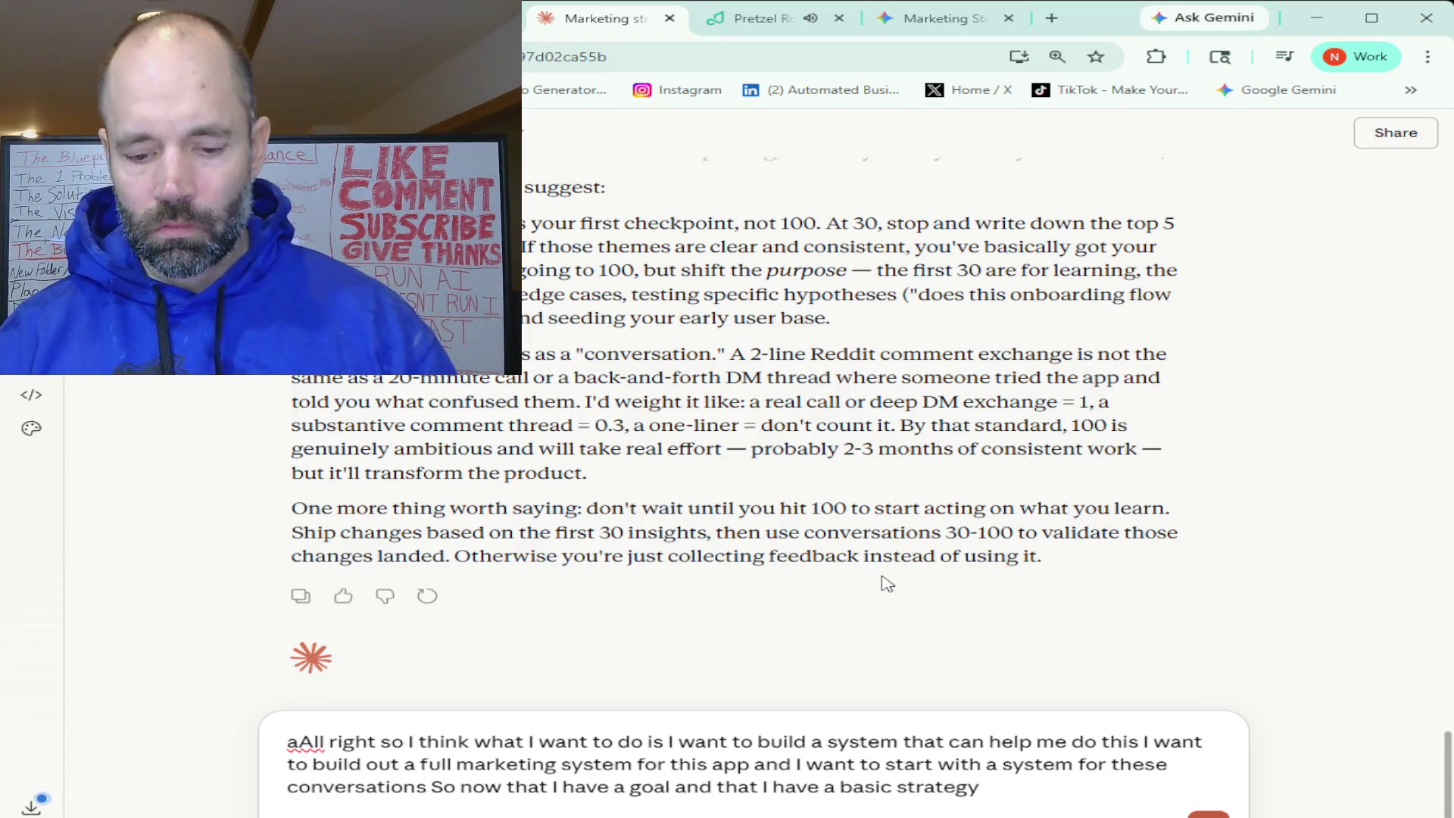
{"action": "type", "text": " let me know what you think about"}
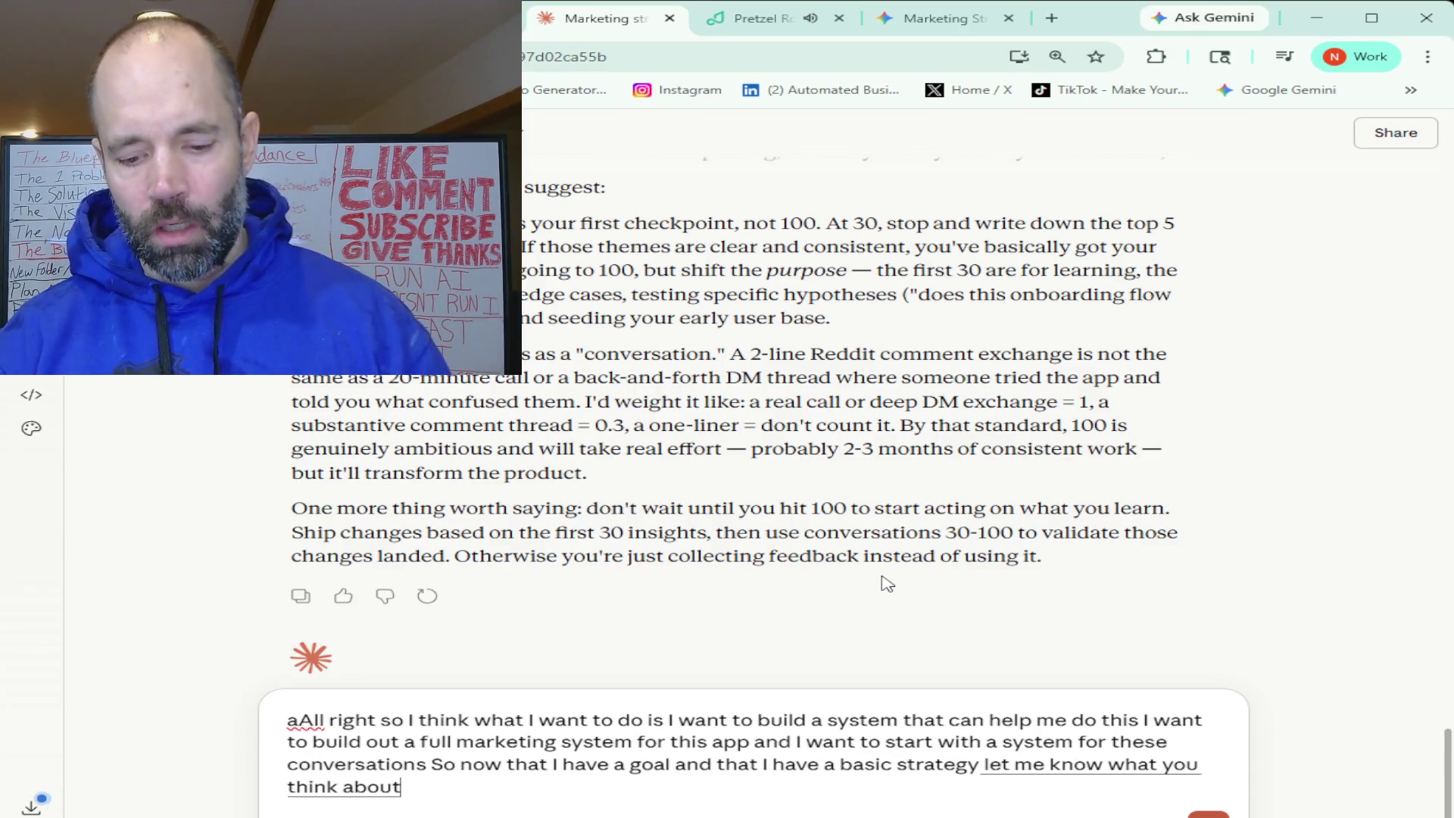
{"action": "type", "text": " building a marketing system"}
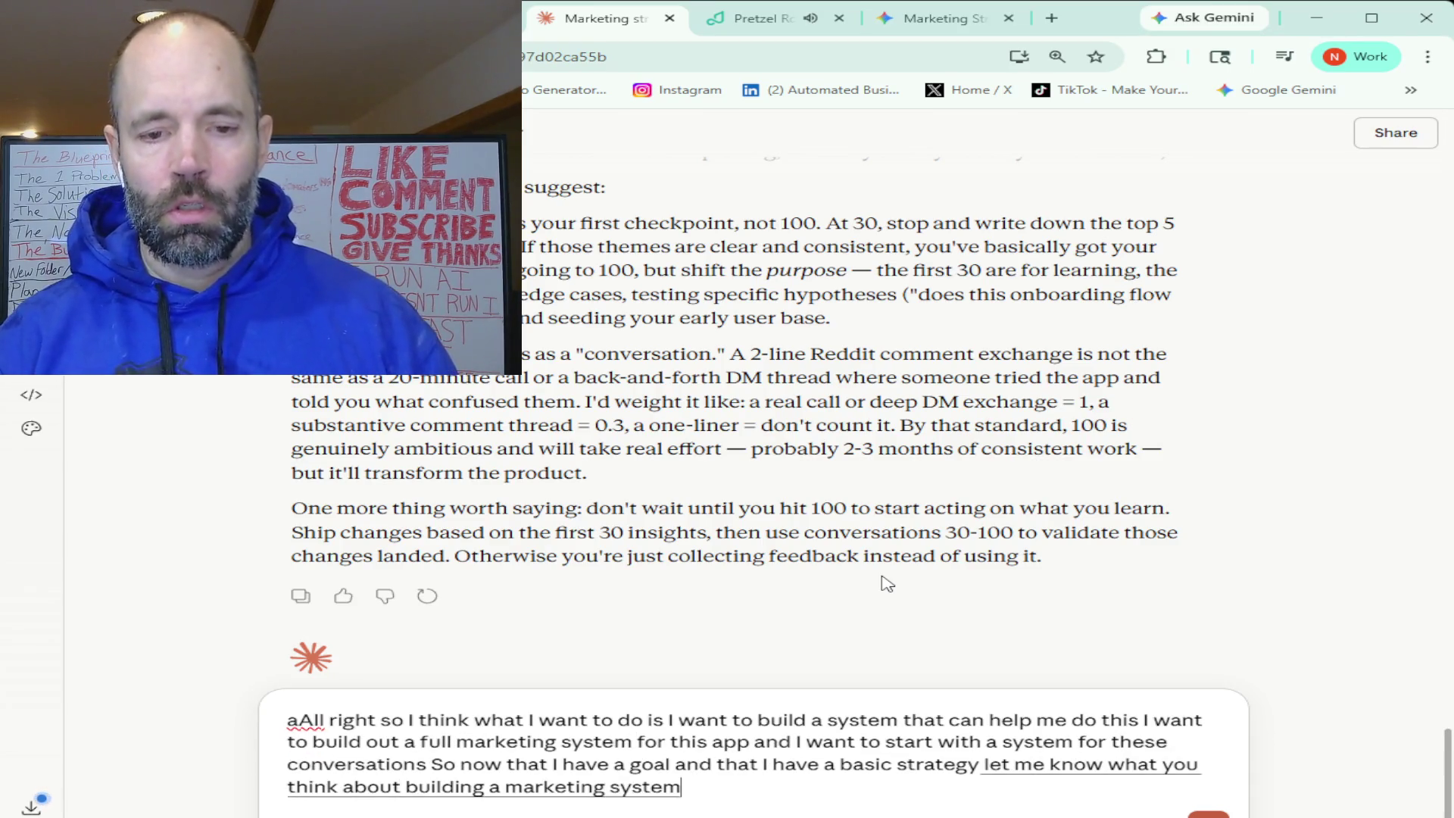
{"action": "type", "text": " starting with like just this feature"}
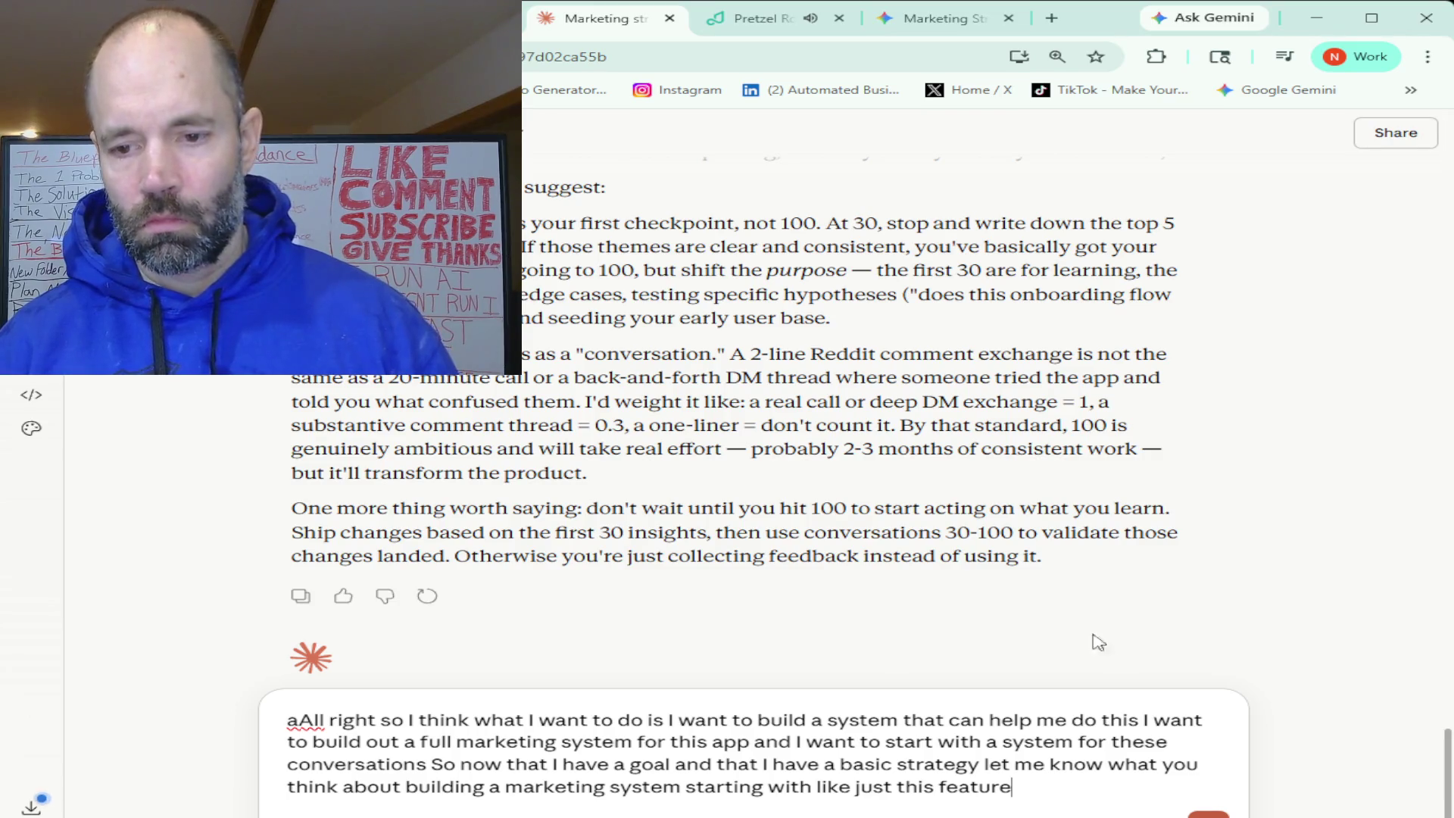
{"action": "left_click", "coordinate": [1208, 812]}
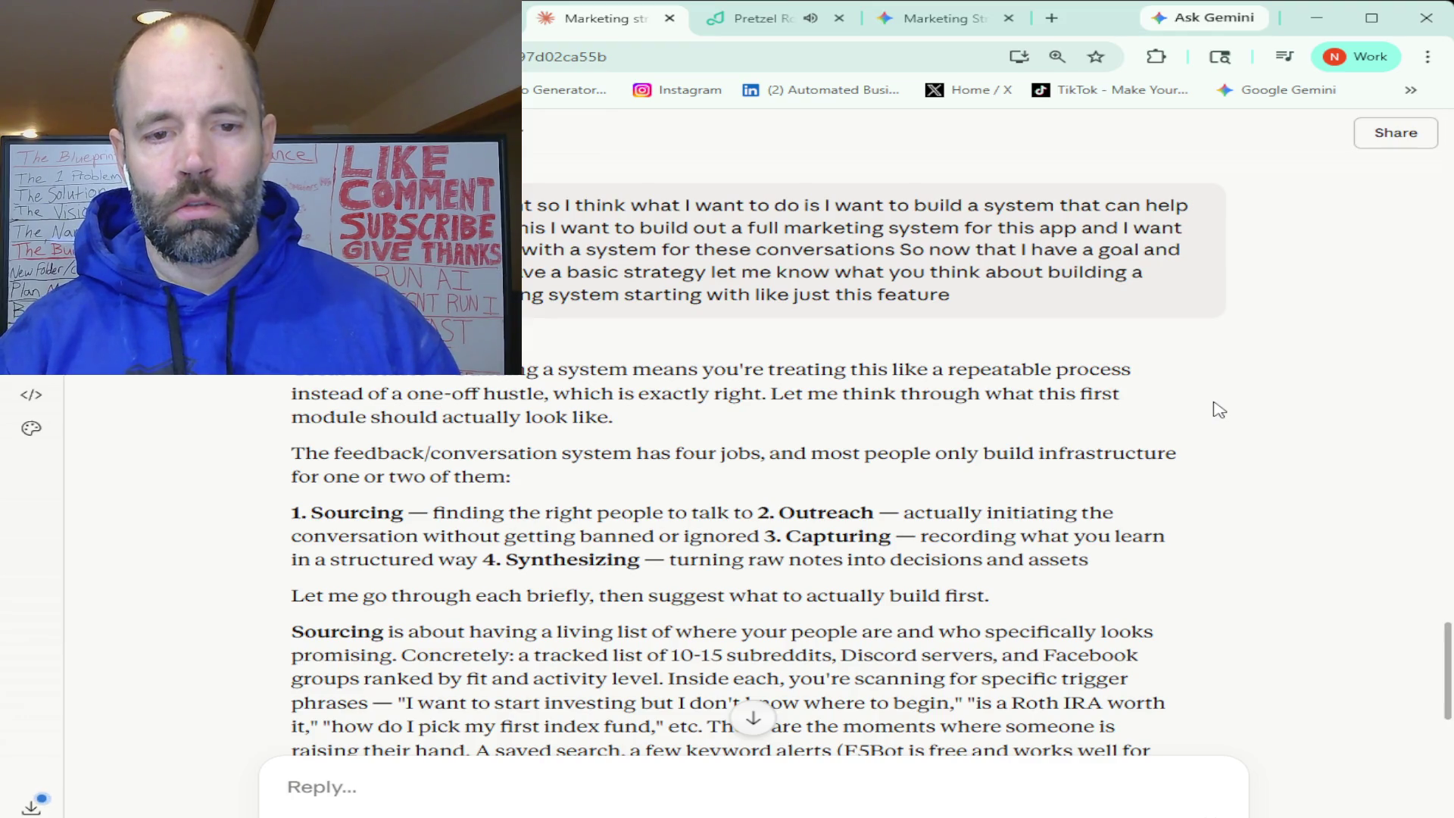
- Scroll down to Claude's outreach section on customizable comment, DM and follow-up templates
{"action": "scroll", "coordinate": [1219, 409], "scroll_direction": "down", "scroll_amount": 2}
{"action": "scroll", "coordinate": [1219, 409], "scroll_direction": "down", "scroll_amount": 2}
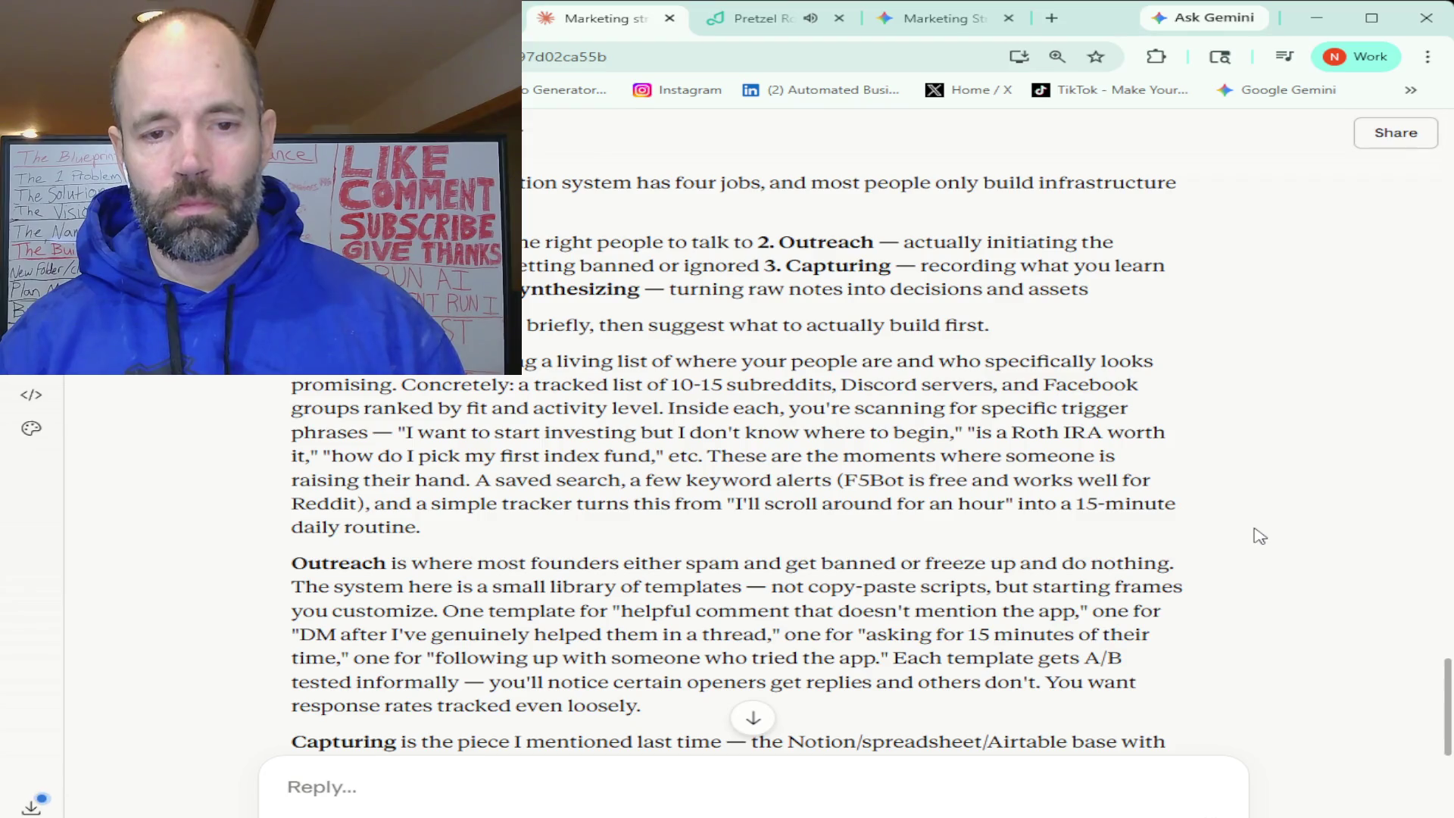
{"action": "scroll", "coordinate": [1260, 536], "scroll_direction": "down", "scroll_amount": 2}
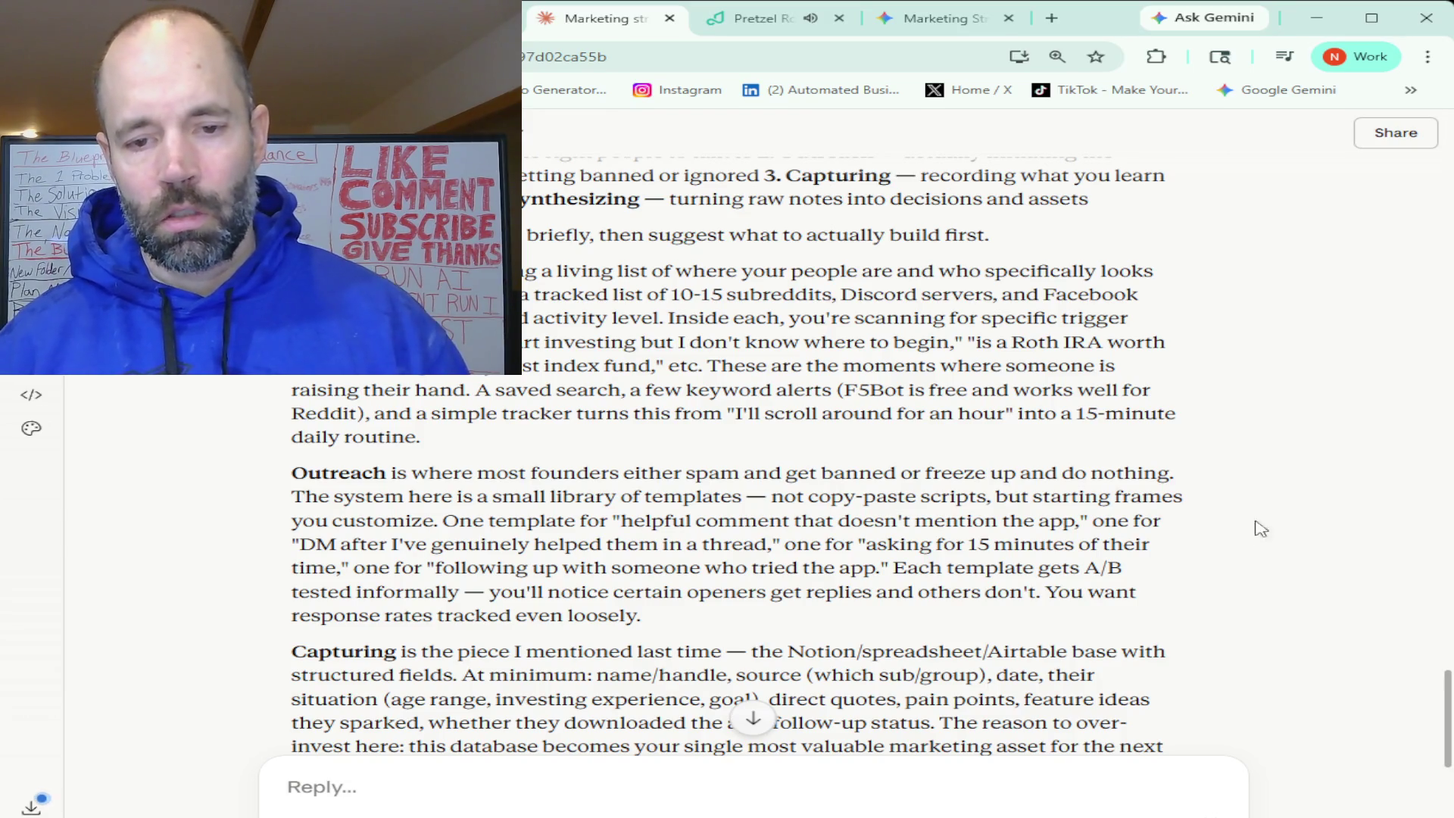
- Scroll through the Capturing and Synthesizing parts to the advice to start with the capturing database
{"action": "scroll", "coordinate": [1037, 540], "scroll_direction": "down", "scroll_amount": 1}
{"action": "scroll", "coordinate": [1037, 540], "scroll_direction": "down", "scroll_amount": 1}
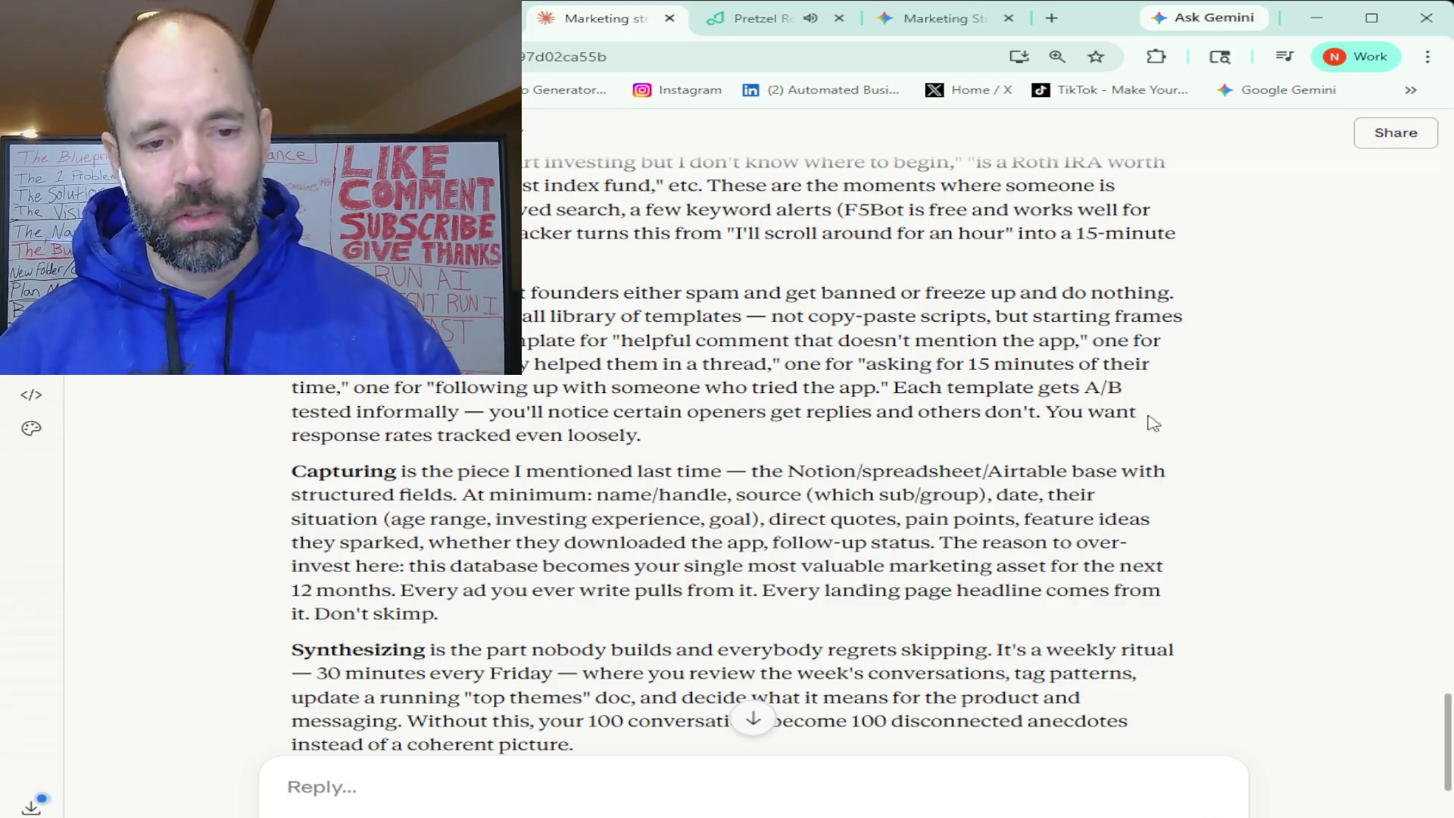
{"action": "scroll", "coordinate": [871, 359], "scroll_direction": "down", "scroll_amount": 1}
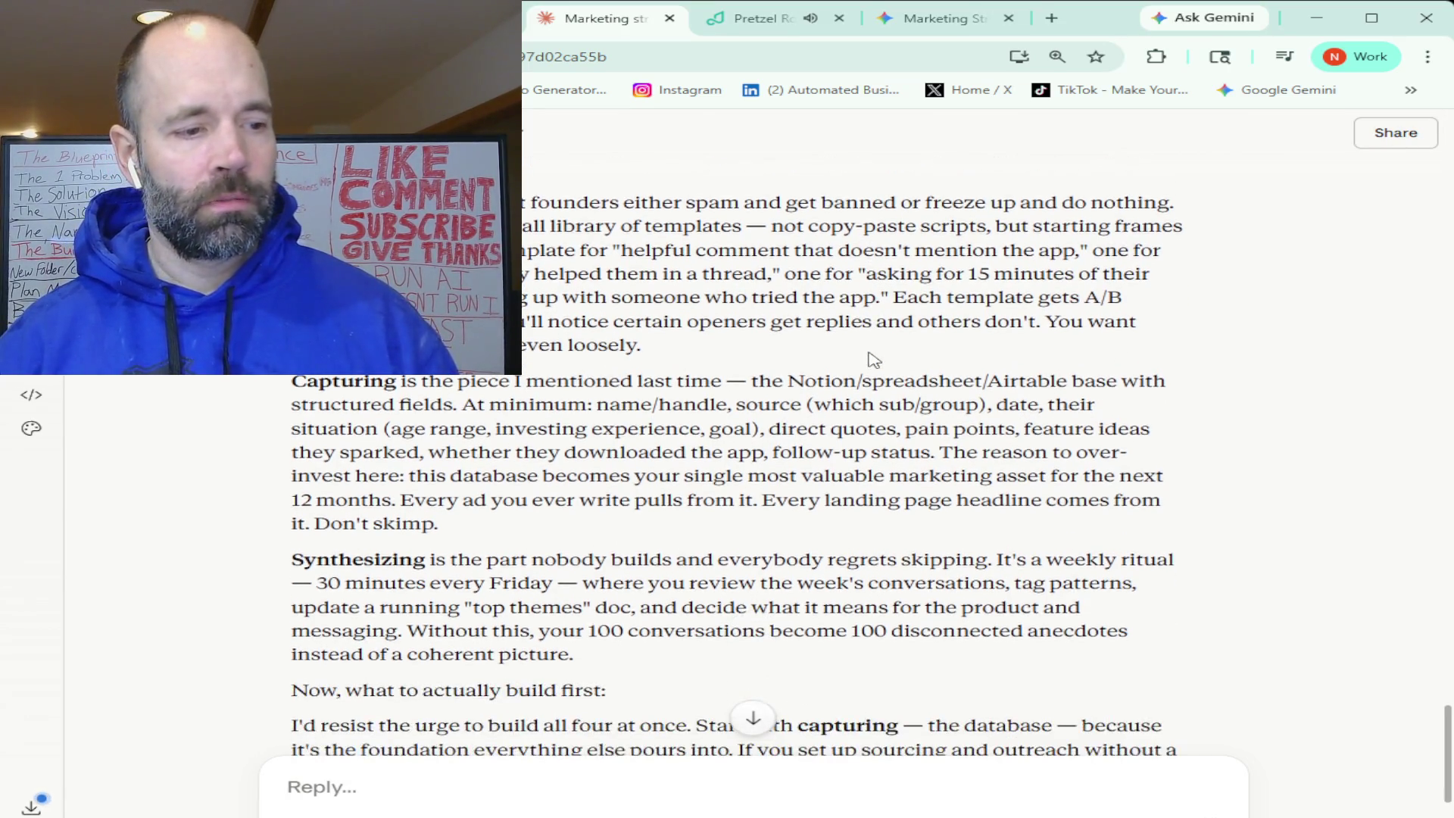
- Scroll to the end of Claude's reply: the over-engineering caution and the marketing-modules question
{"action": "scroll", "coordinate": [873, 359], "scroll_direction": "down", "scroll_amount": 1}
{"action": "scroll", "coordinate": [872, 359], "scroll_direction": "down", "scroll_amount": 2}
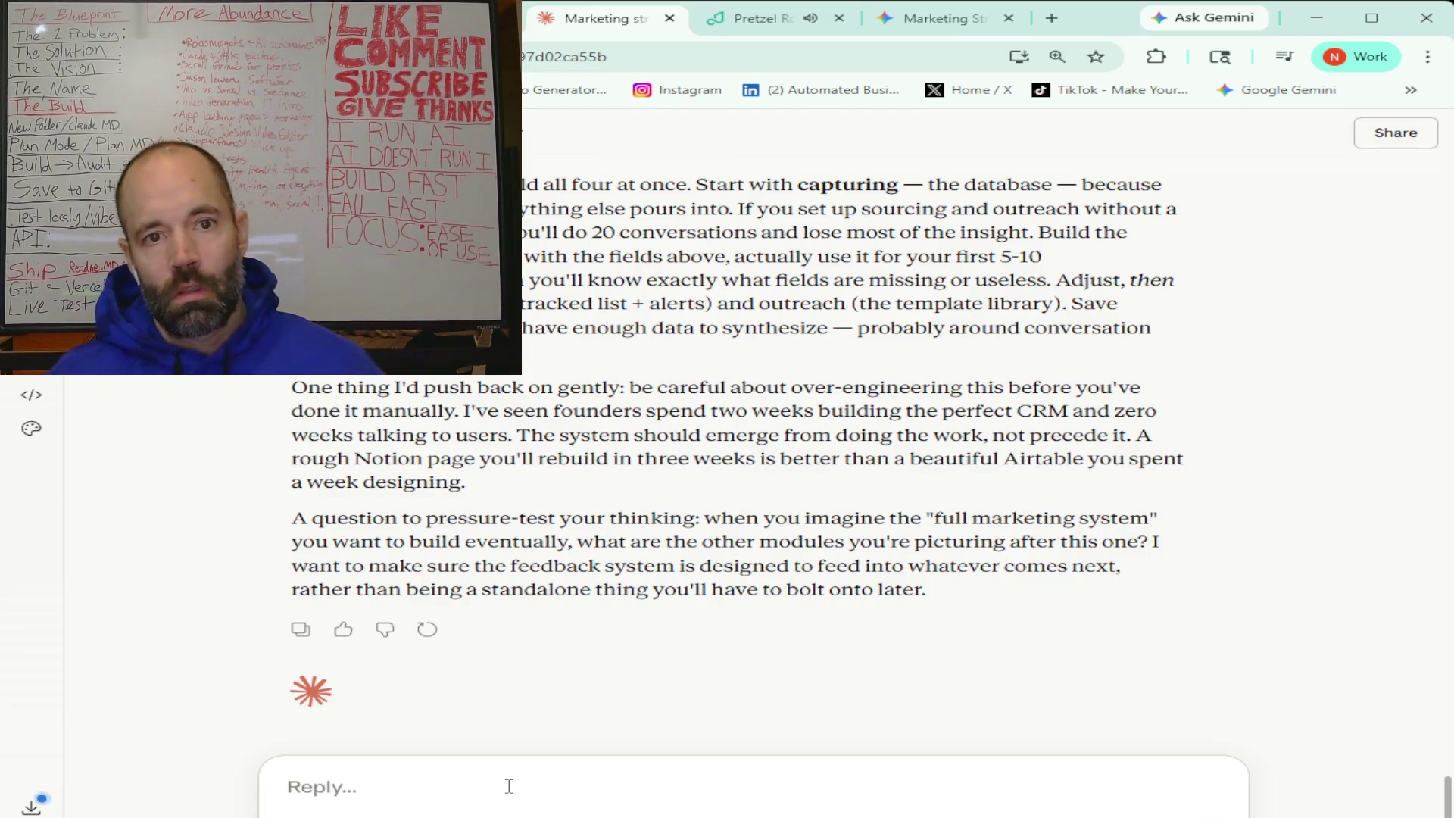
- Start a reply noting Claude suggested Notion but you have Claude Code instead
{"action": "type", "text": "So first thing I notice you're talking about"}
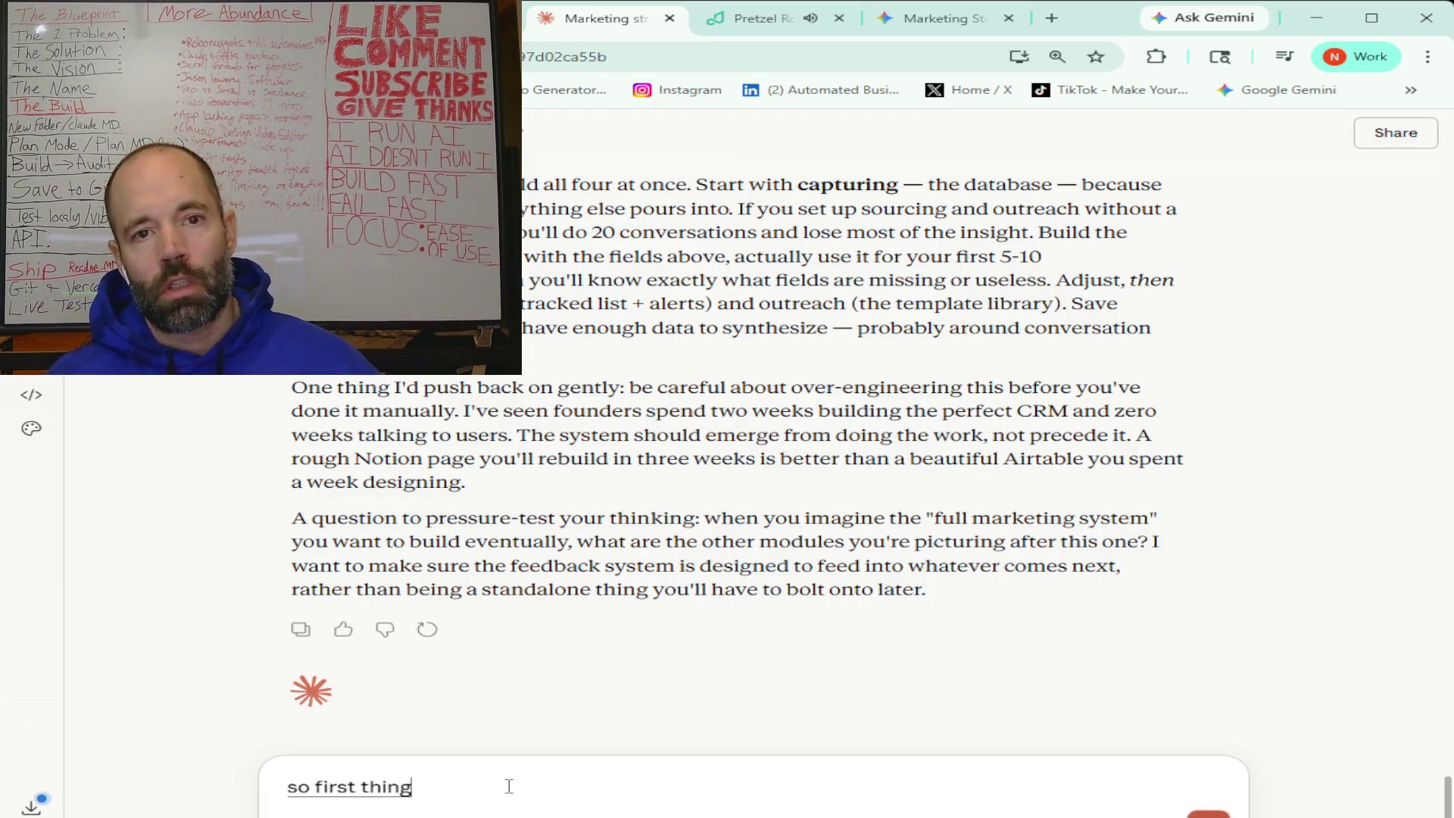
{"action": "type", "text": " using"}
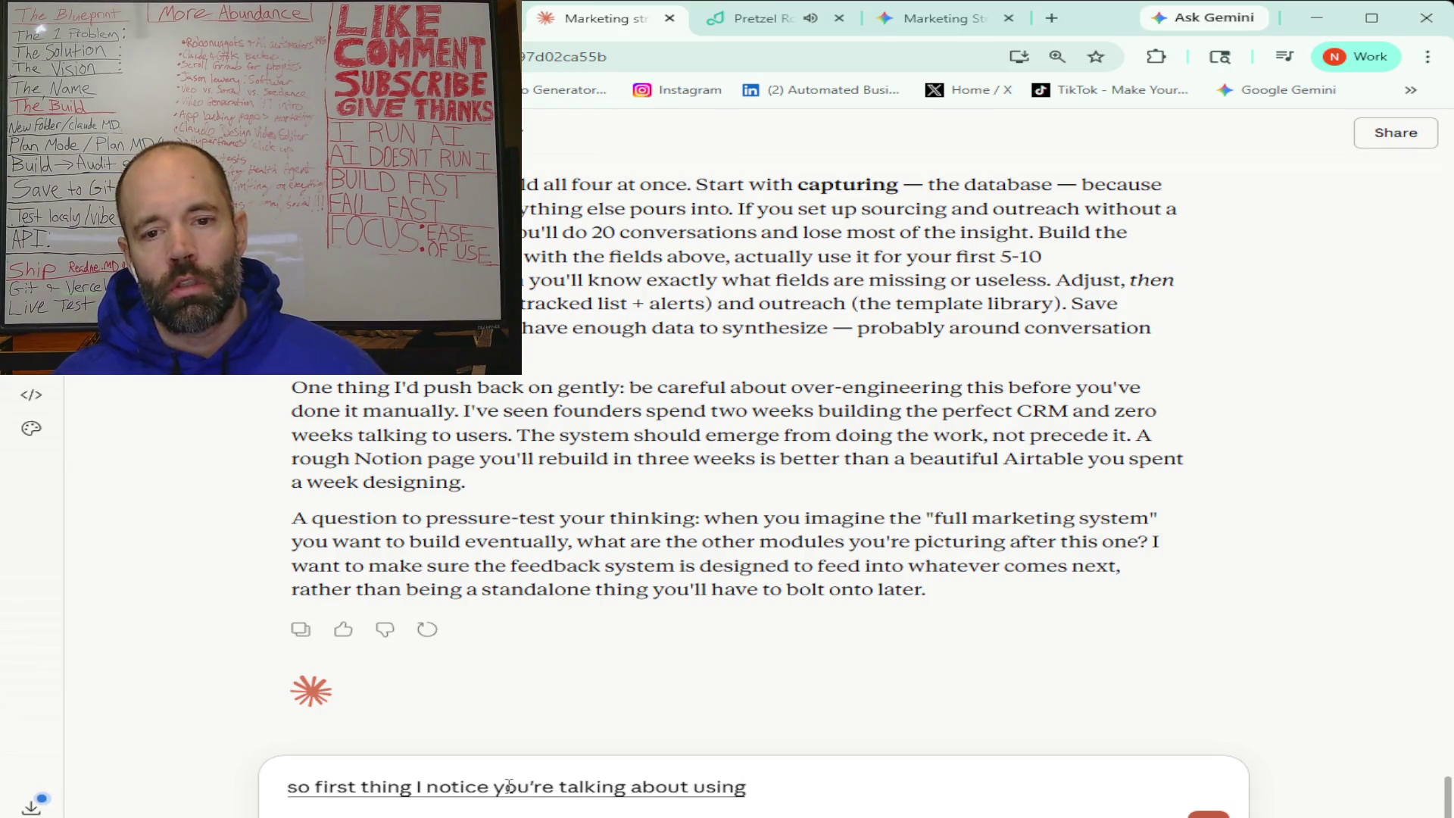
{"action": "type", "text": " a notion but"}
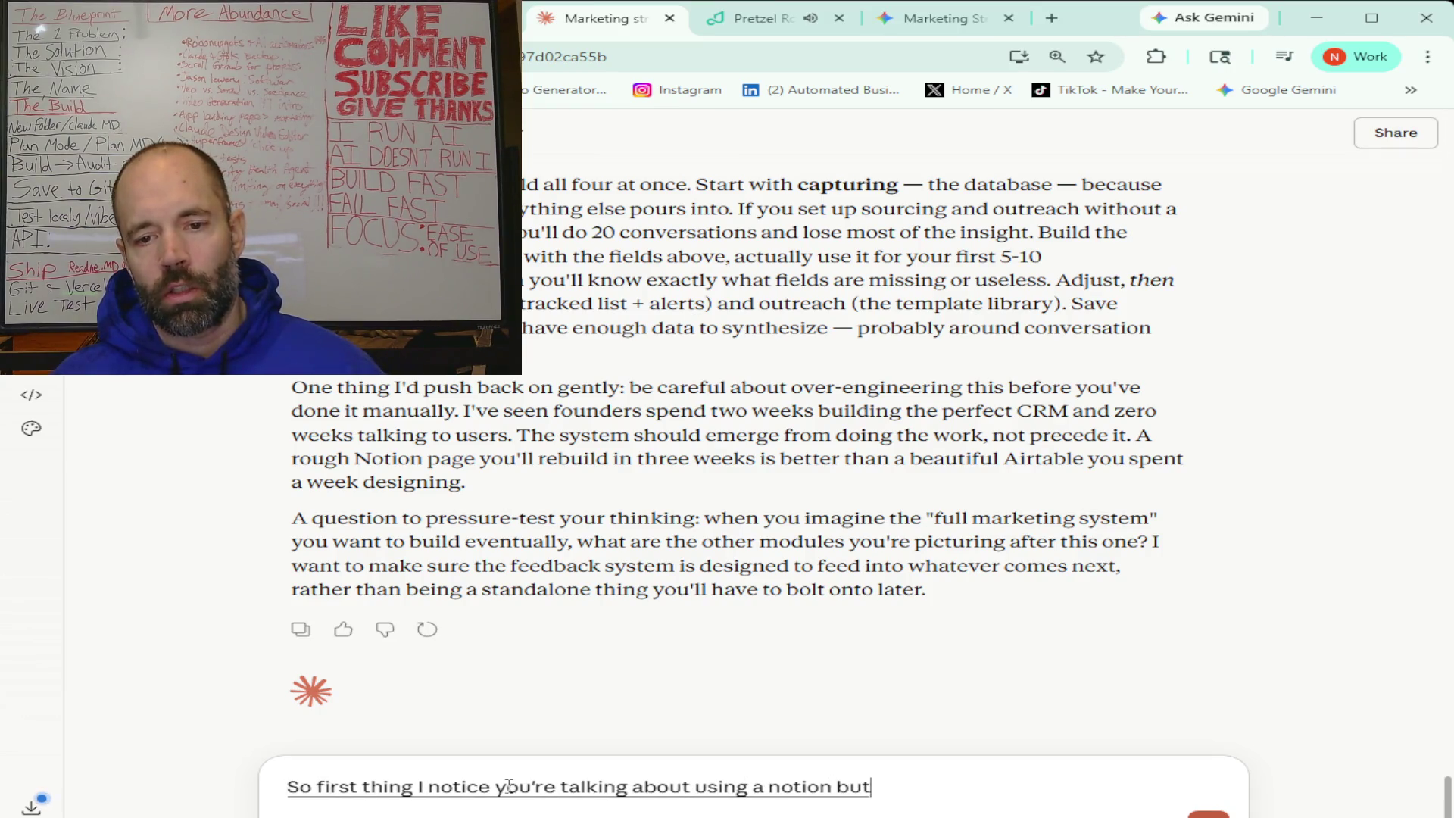
{"action": "type", "text": " I have cloud code and I think I would rather use that unless you think that notion is something I would wanna add on to it that"}
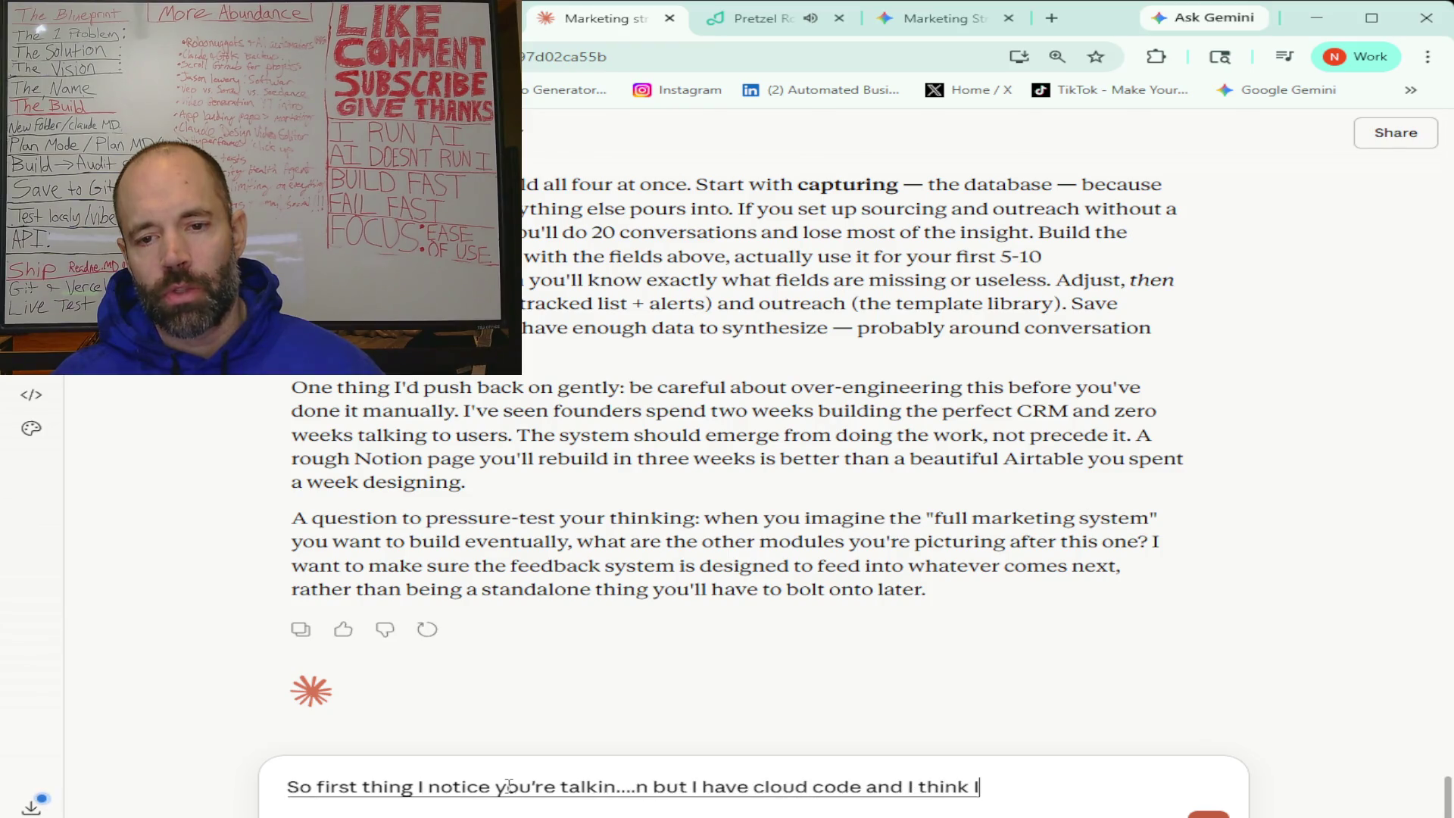
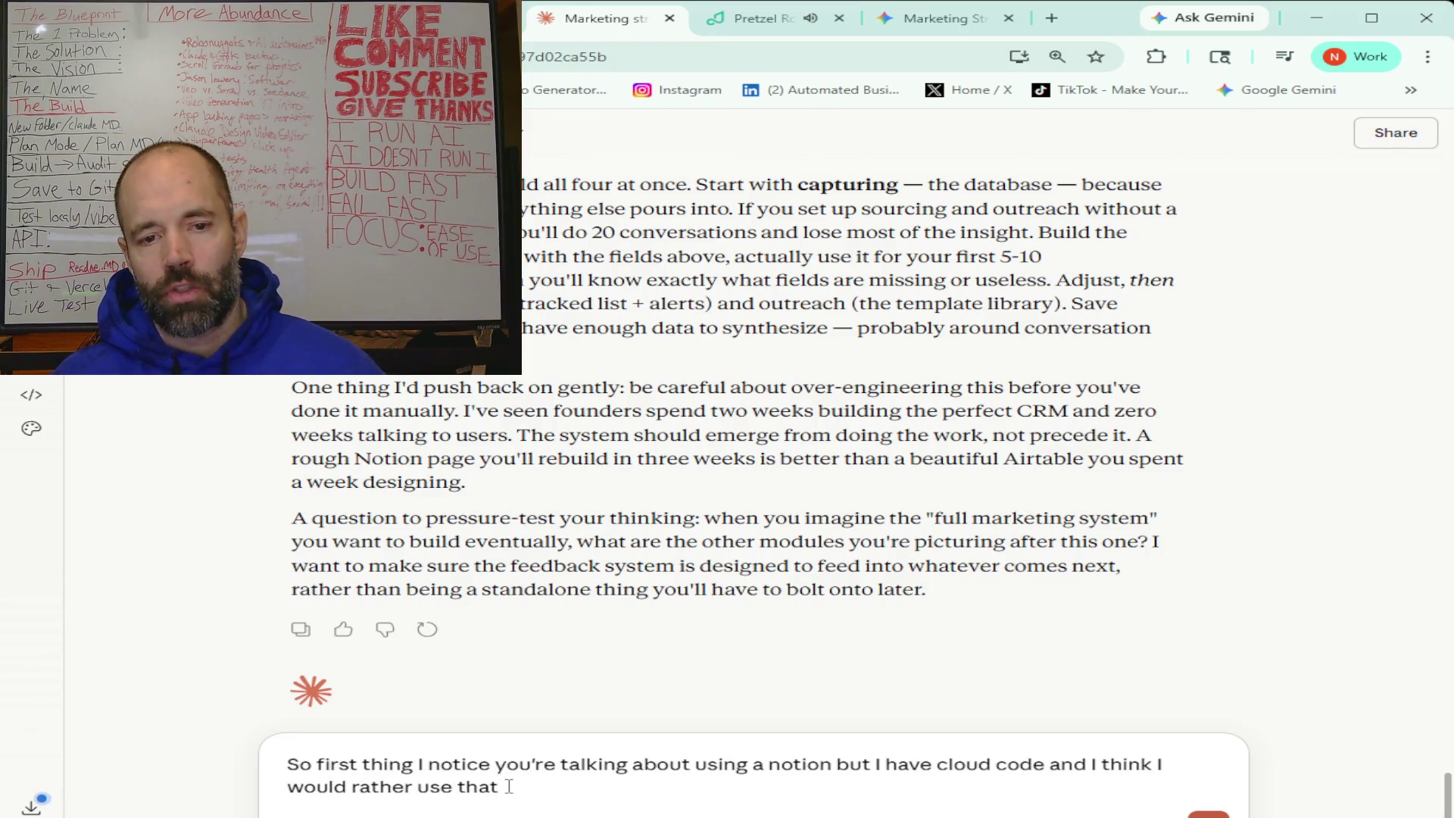
- Start a reply noting Claude suggested Notion but you have Claude Code instead
{"action": "type", "text": " unless you think that notion"}
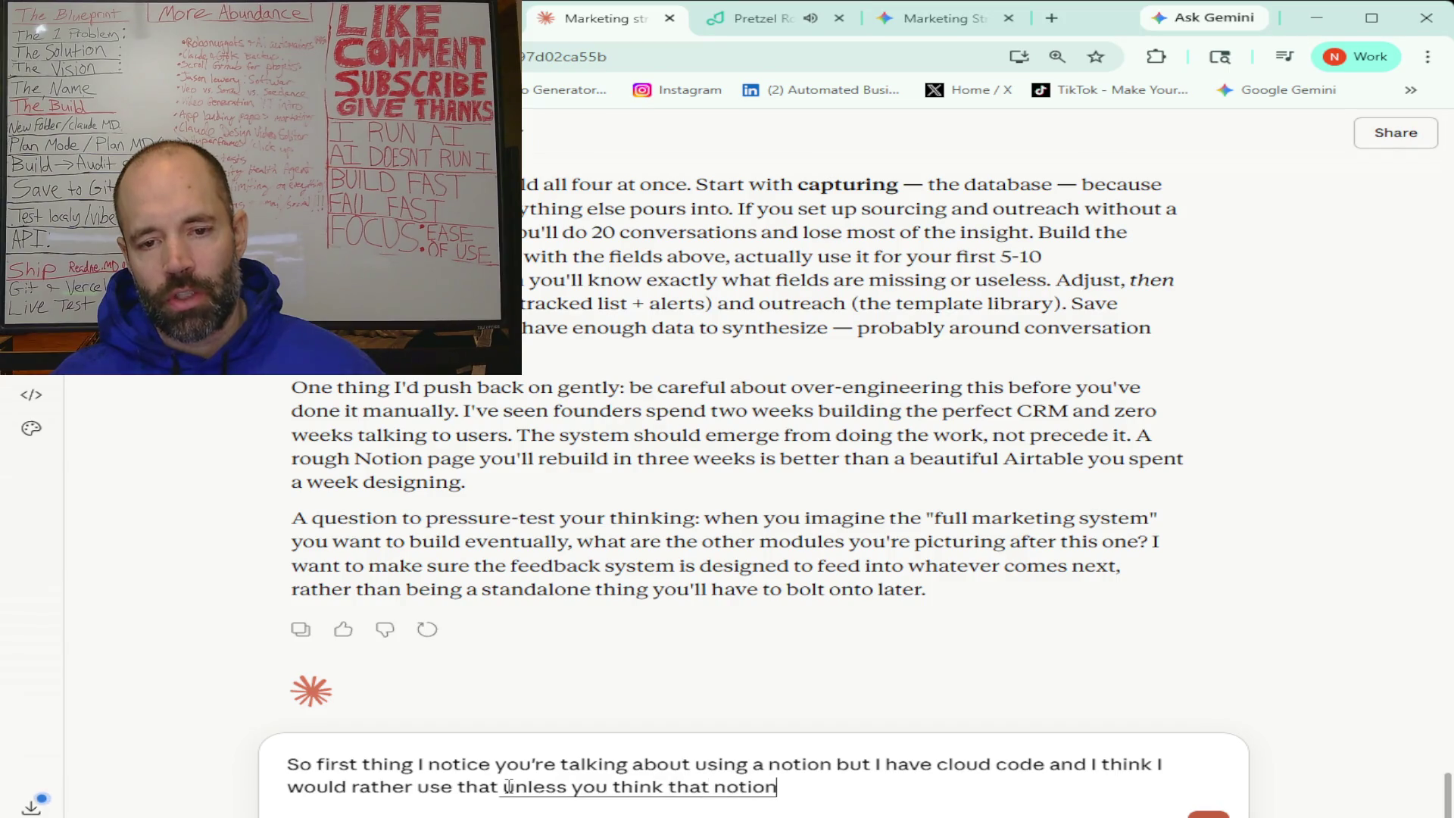
{"action": "type", "text": " is something I would wanna add on"}
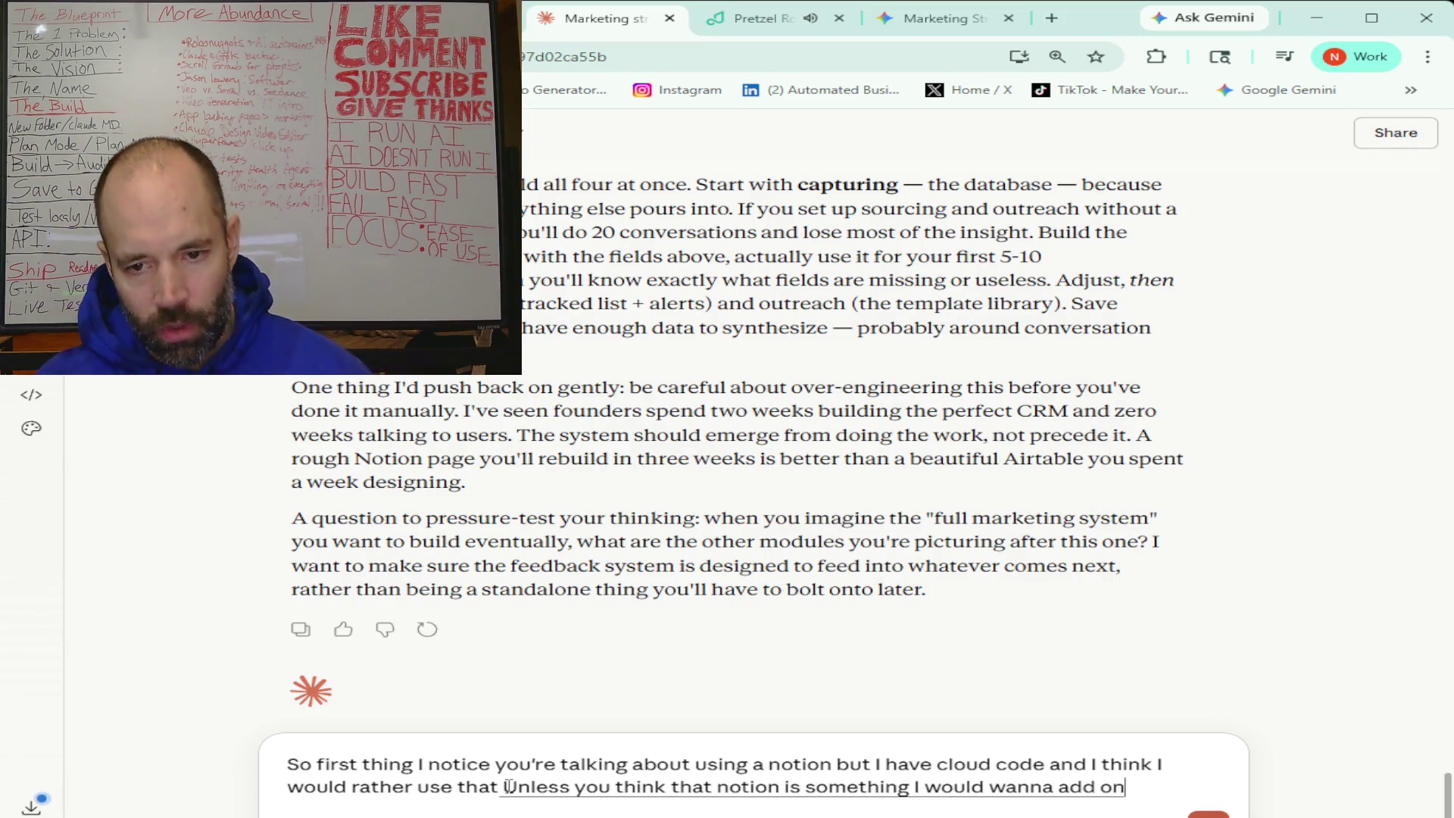
{"action": "type", "text": " to it that would help but from what"}
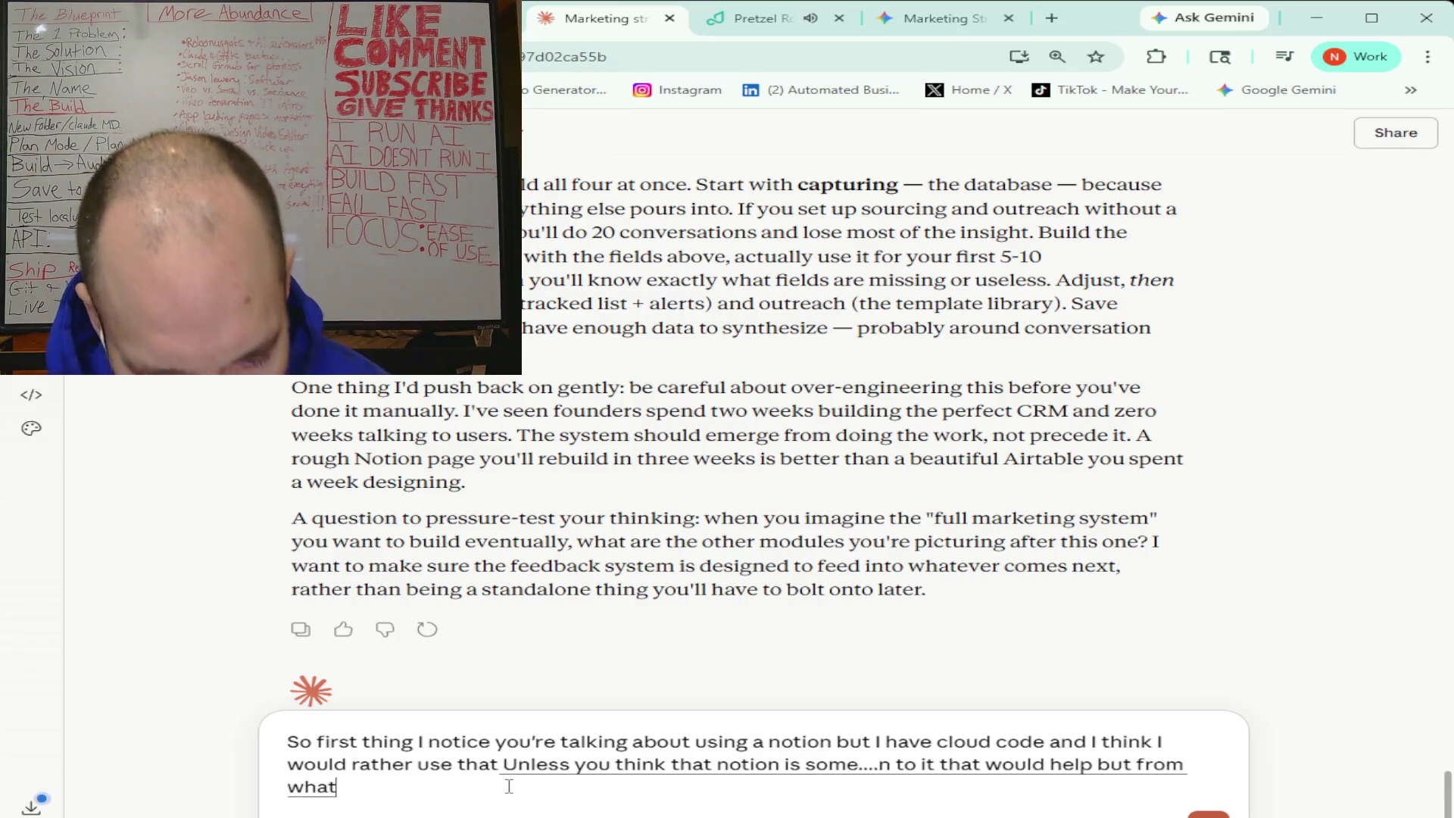
{"action": "type", "text": " I understand I shouldn't need it I should be able to build everything"}
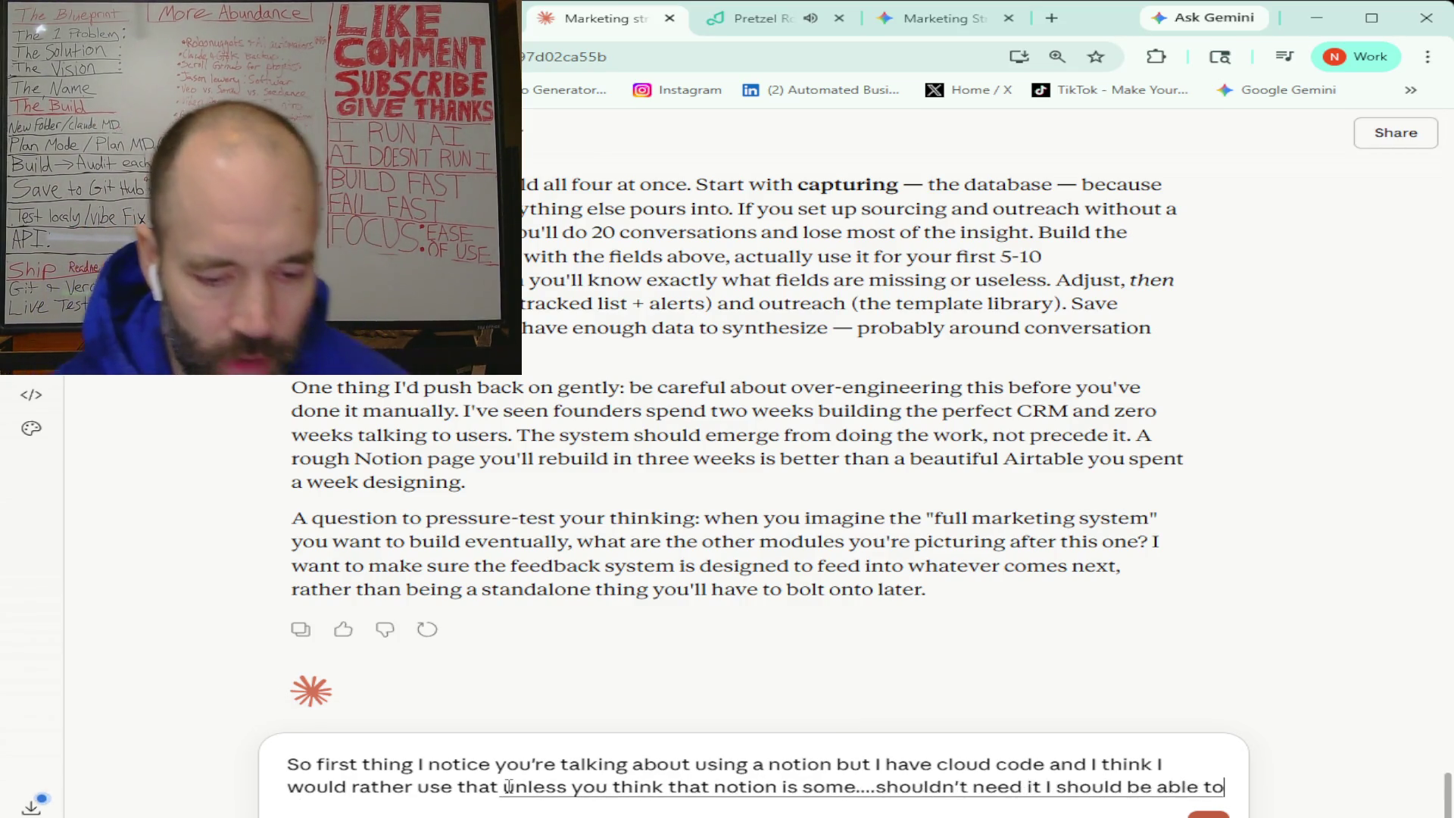
{"action": "type", "text": " through clock code"}
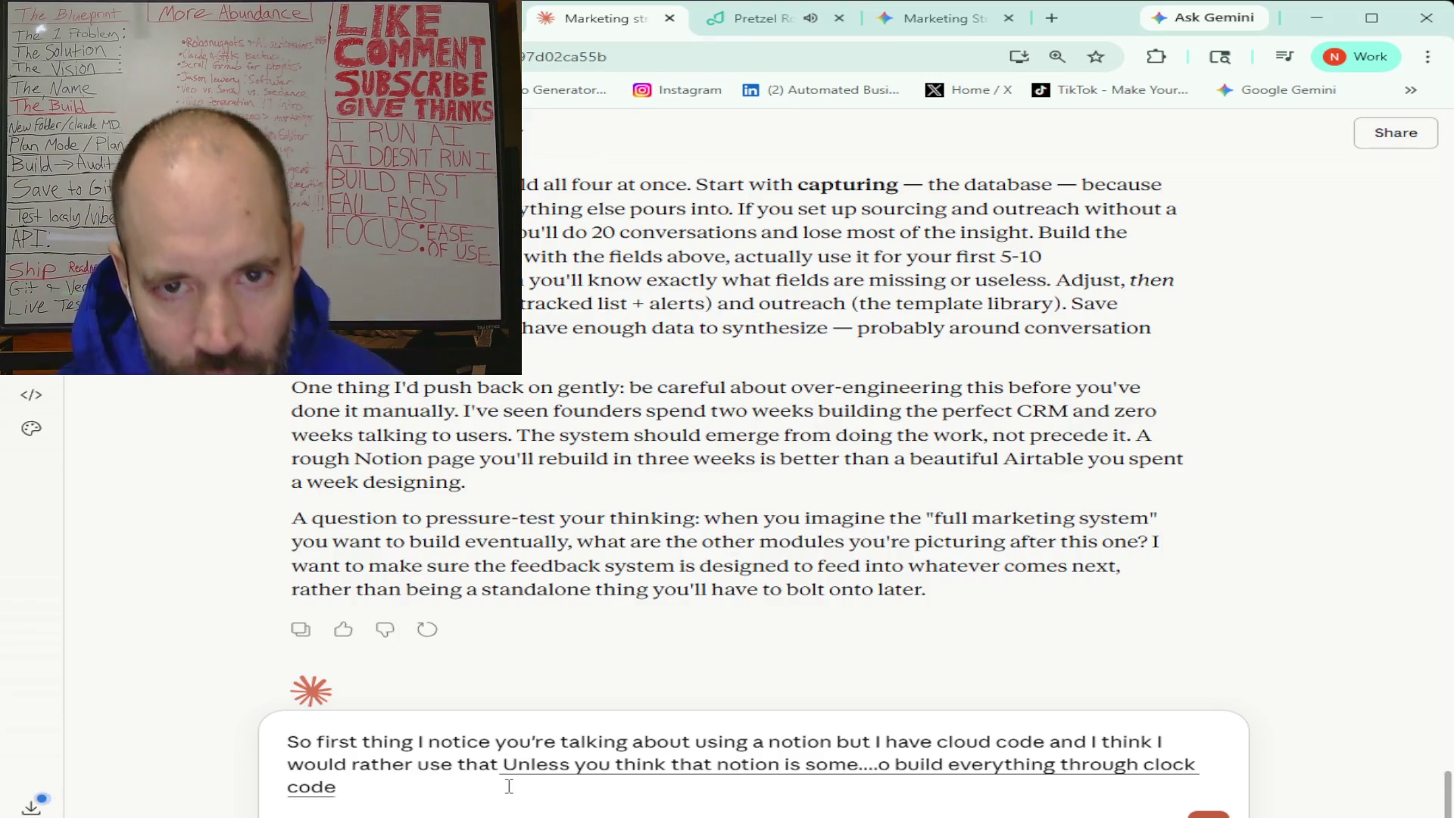
{"action": "type", "text": " and basically"}
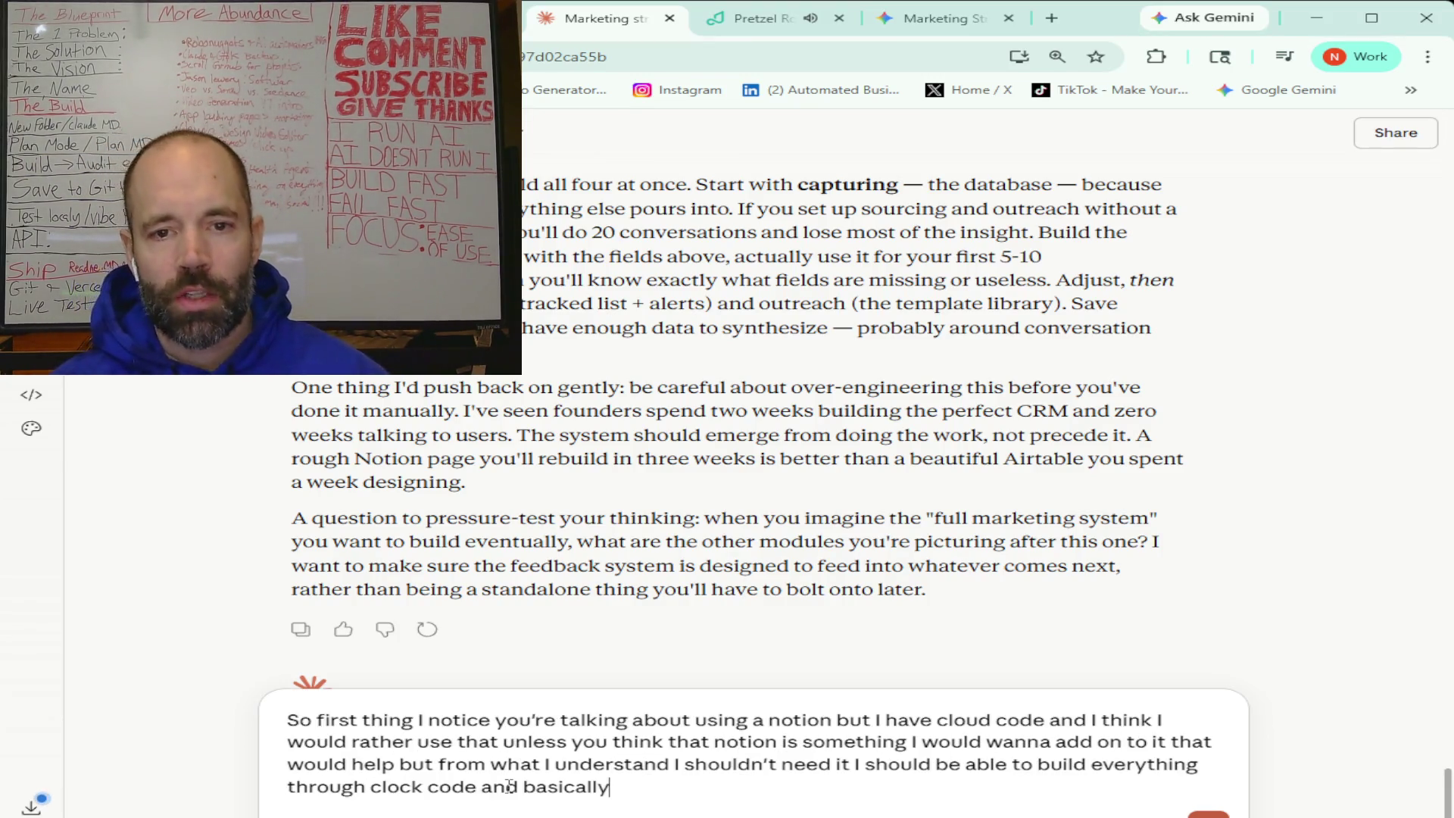
{"action": "type", "text": " you're asking about what is the next"}
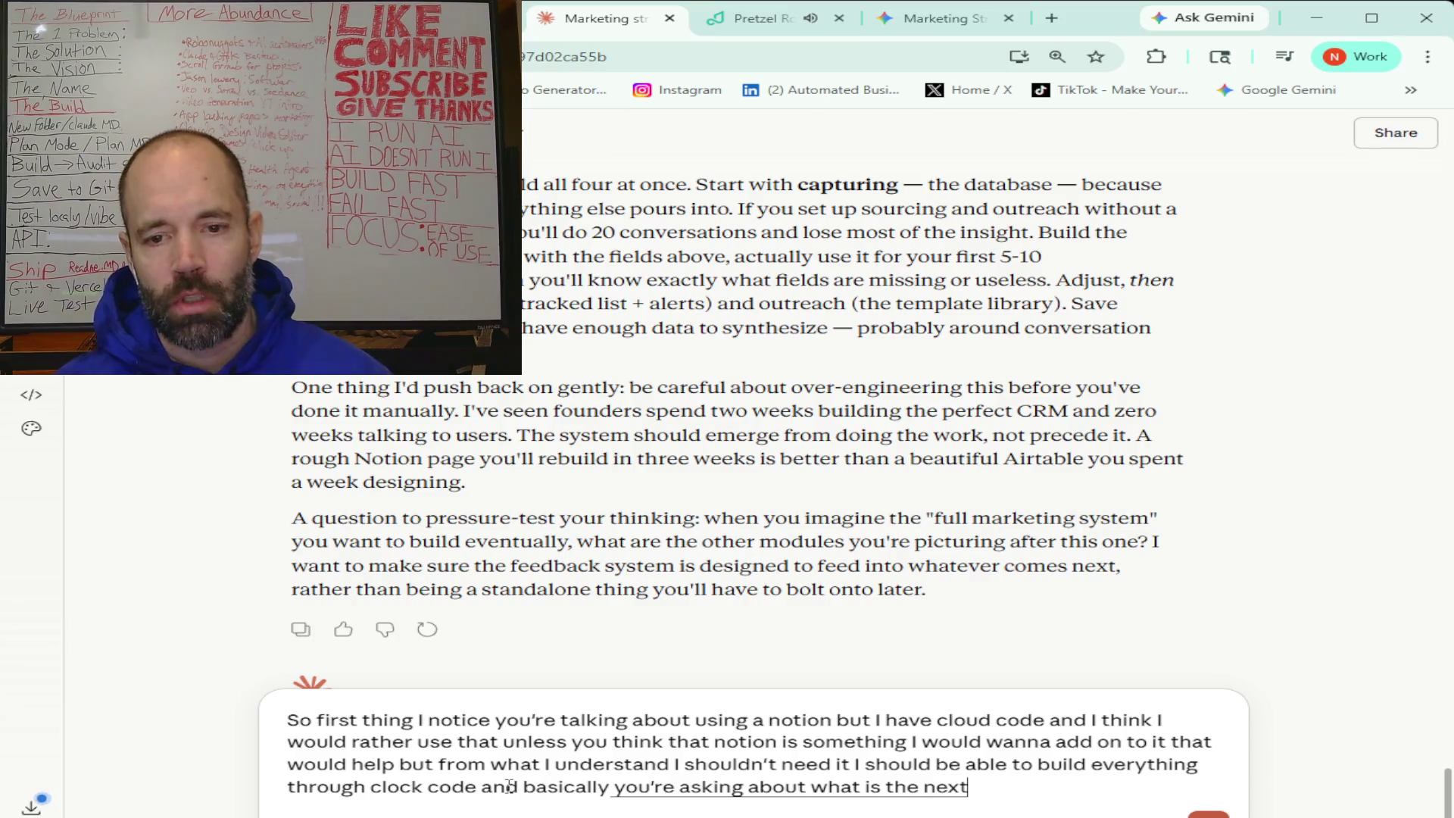
{"action": "type", "text": " steps to this and it sounds like the"}
{"action": "type", "text": " next step"}
{"action": "type", "text": " immediately after"}
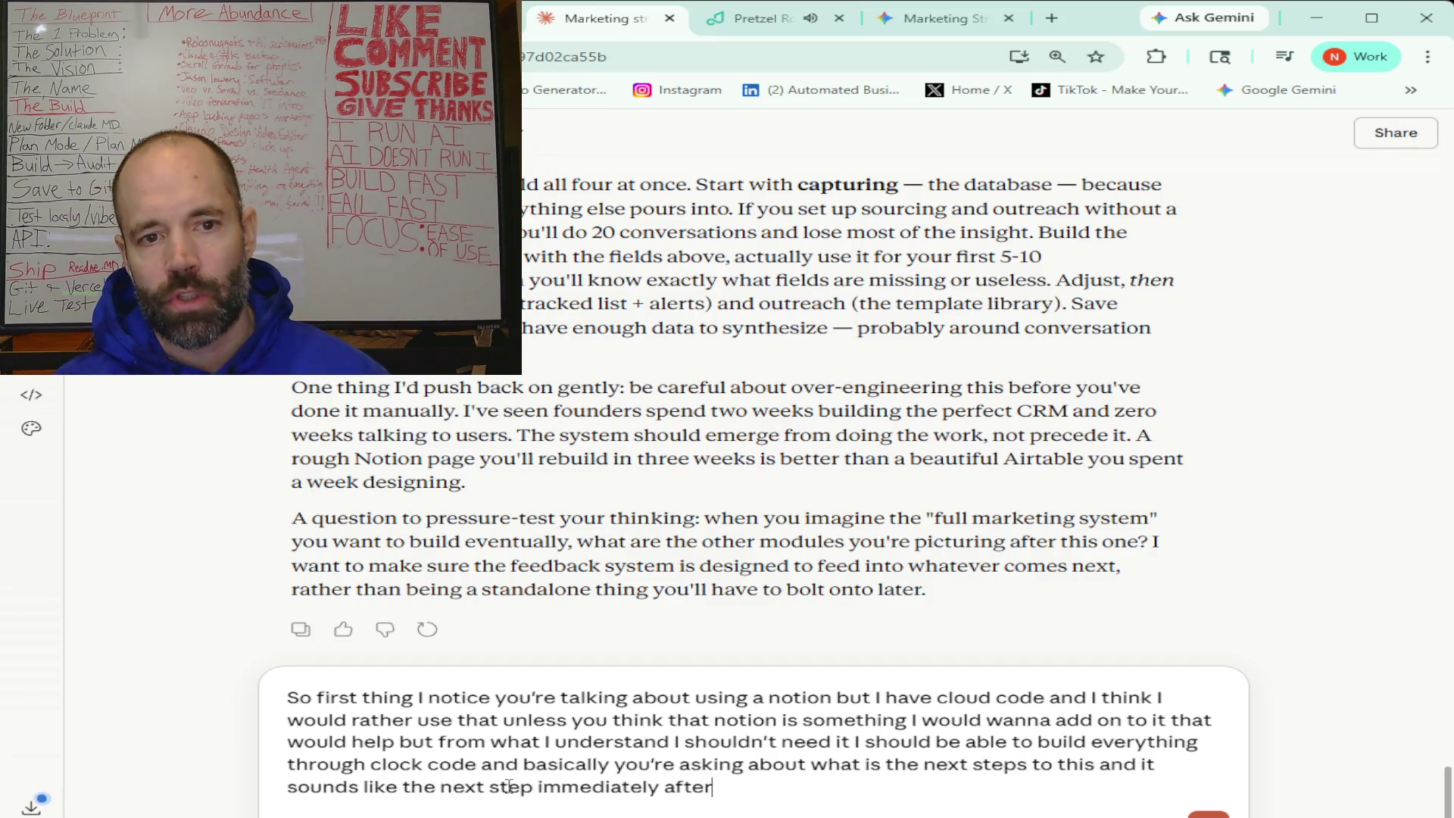
{"action": "type", "text": " this first step is gonna be to creating content on platforms"}
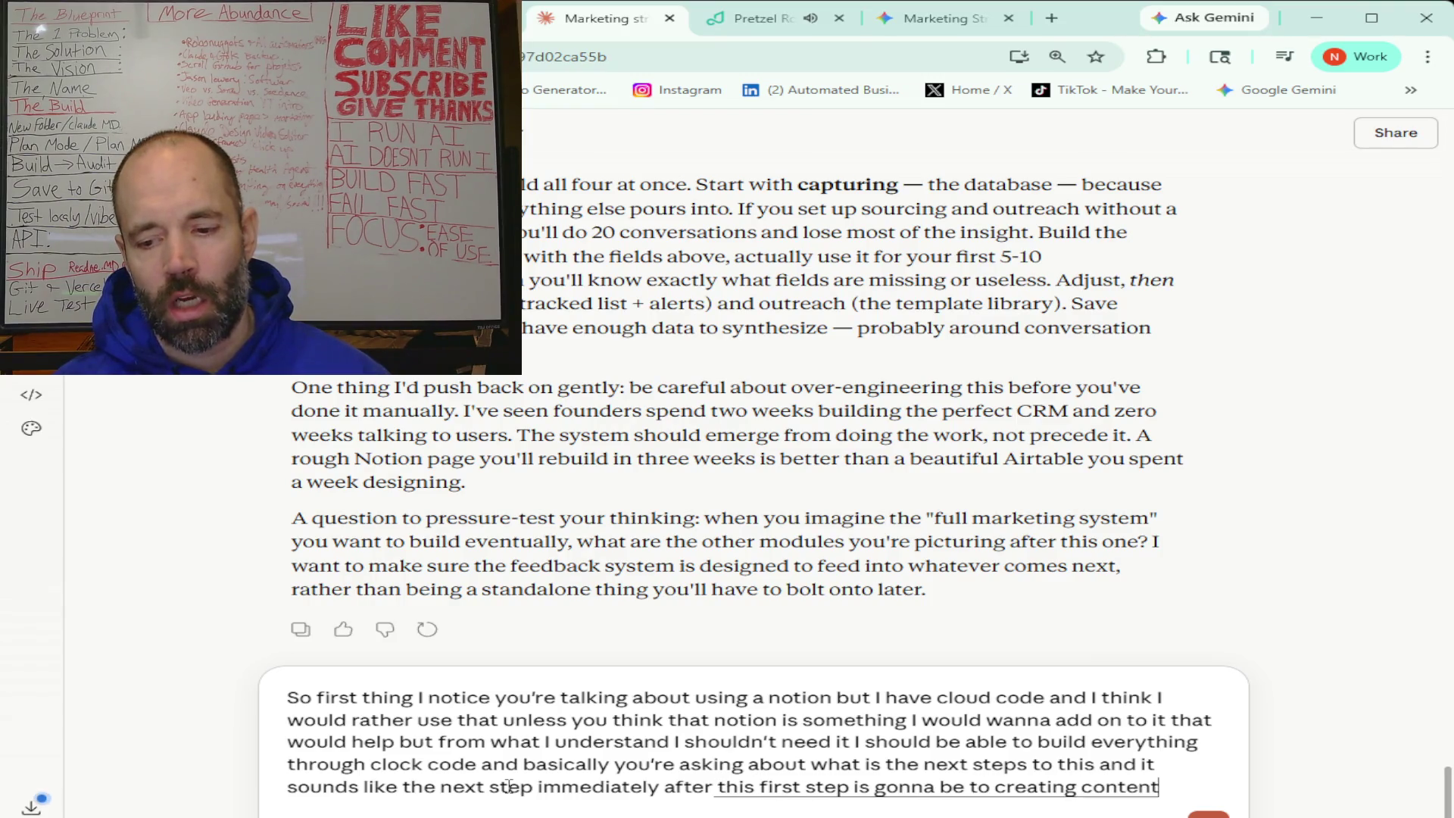
{"action": "type", "text": " like you know"}
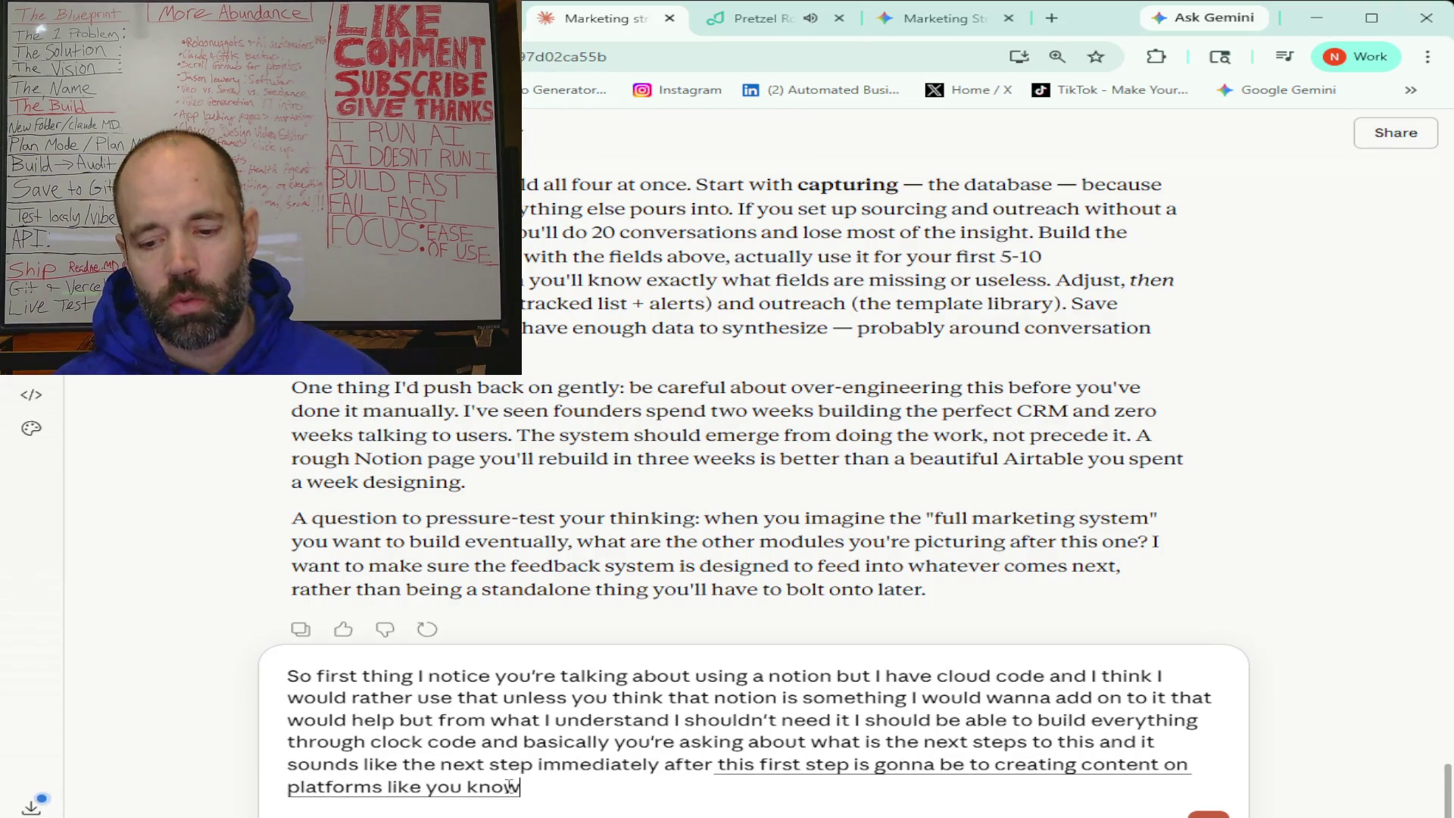
{"action": "type", "text": " twitter X"}
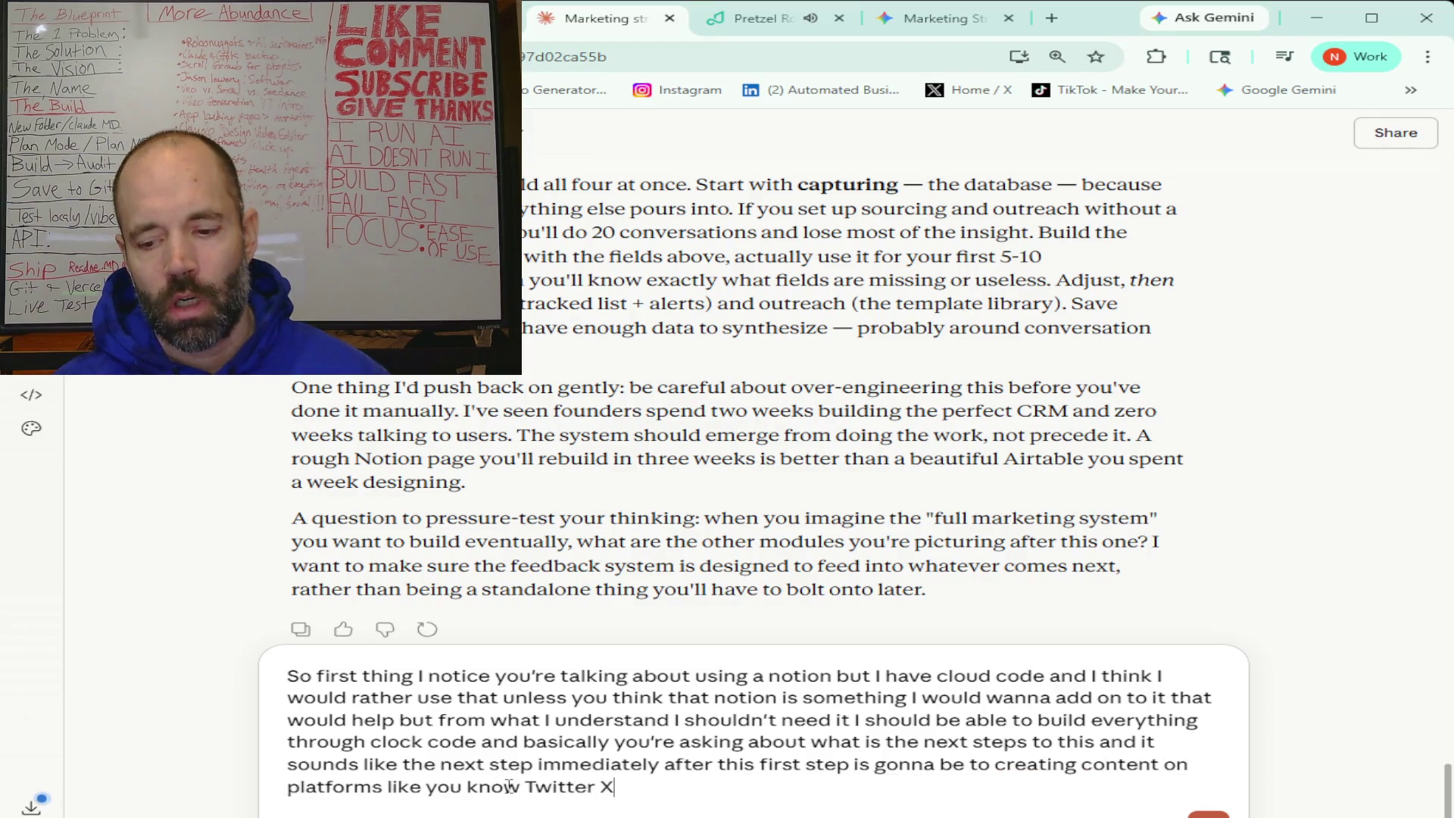
{"action": "type", "text": " or Tik Tok short form content"}
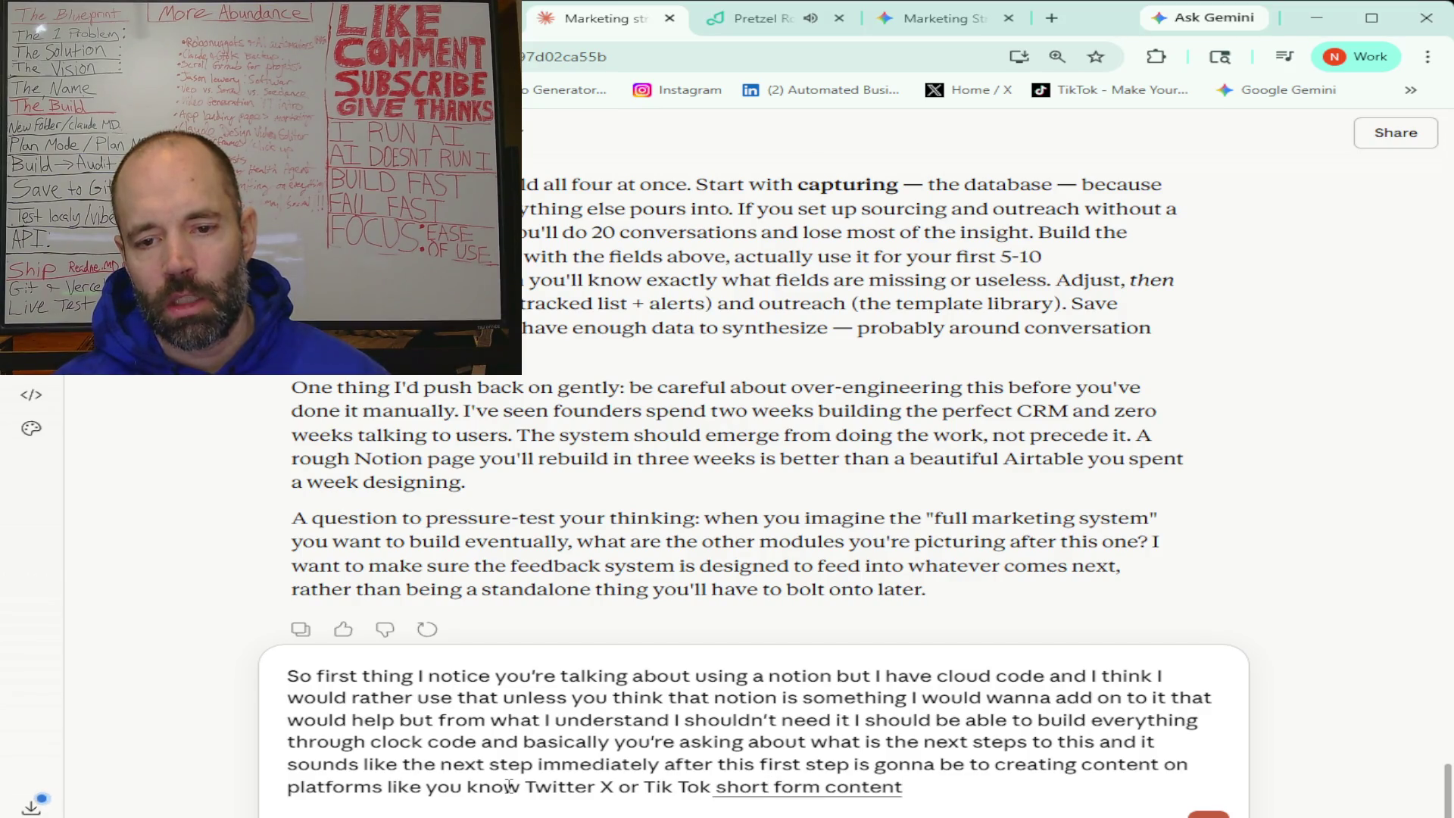
{"action": "type", "text": " mainly that will"}
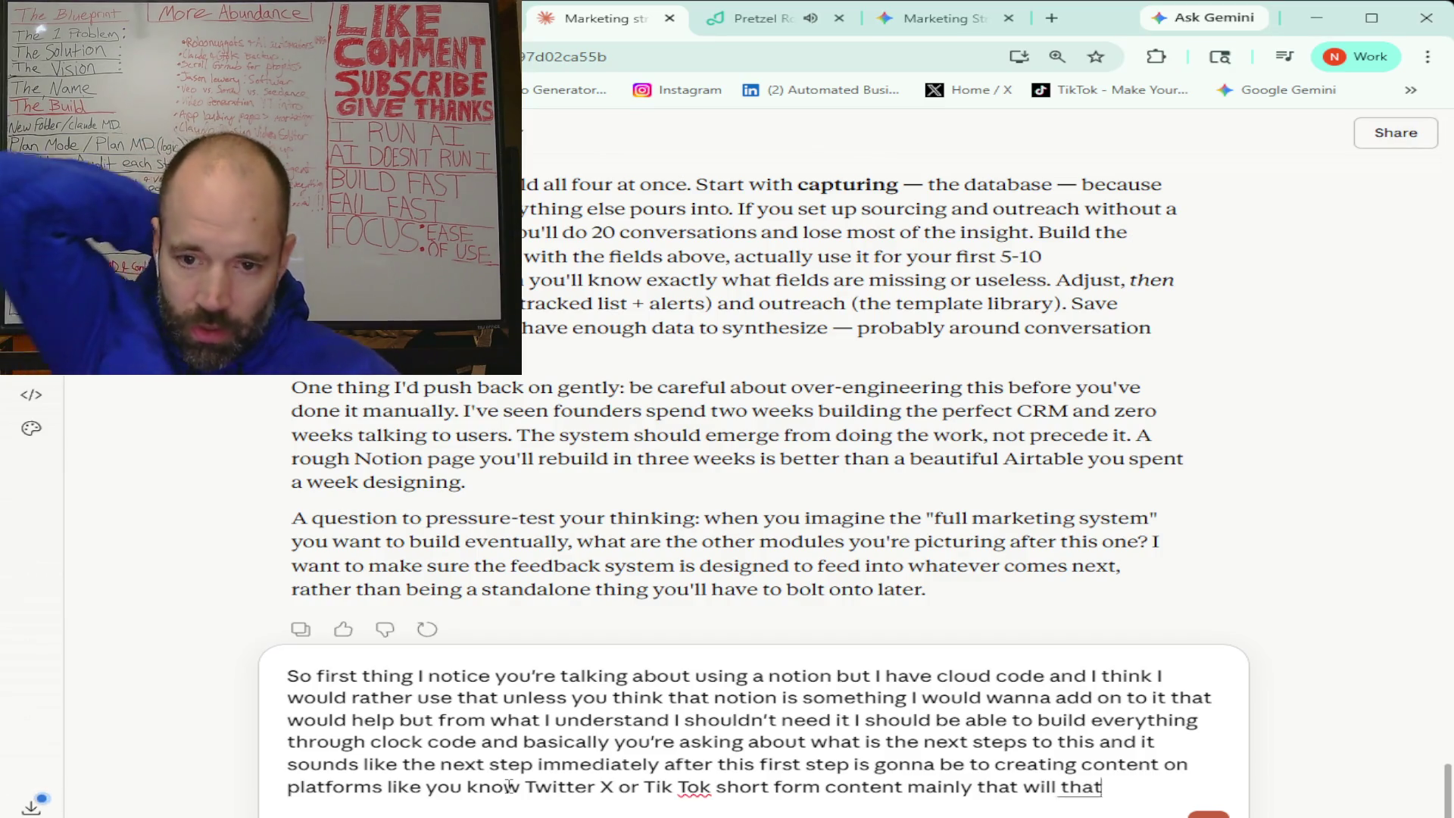
- Dictate the rest of the reply about staying personally involved and automatically finding conversations and groups, then send it
{"action": "type", "text": "That will market this and you know I'm still open to like"}
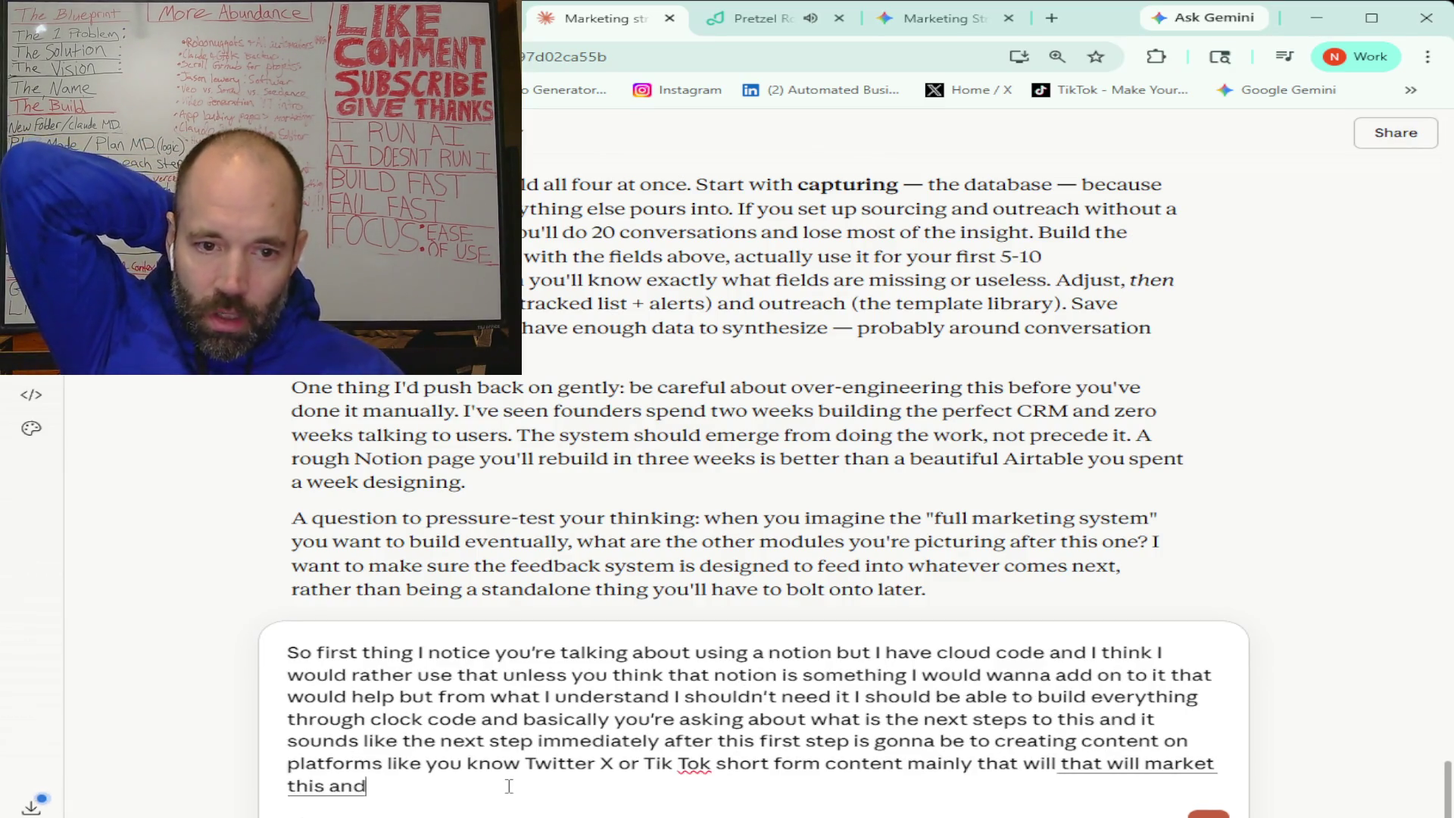
{"action": "type", "text": " you know where this is gonna go next"}
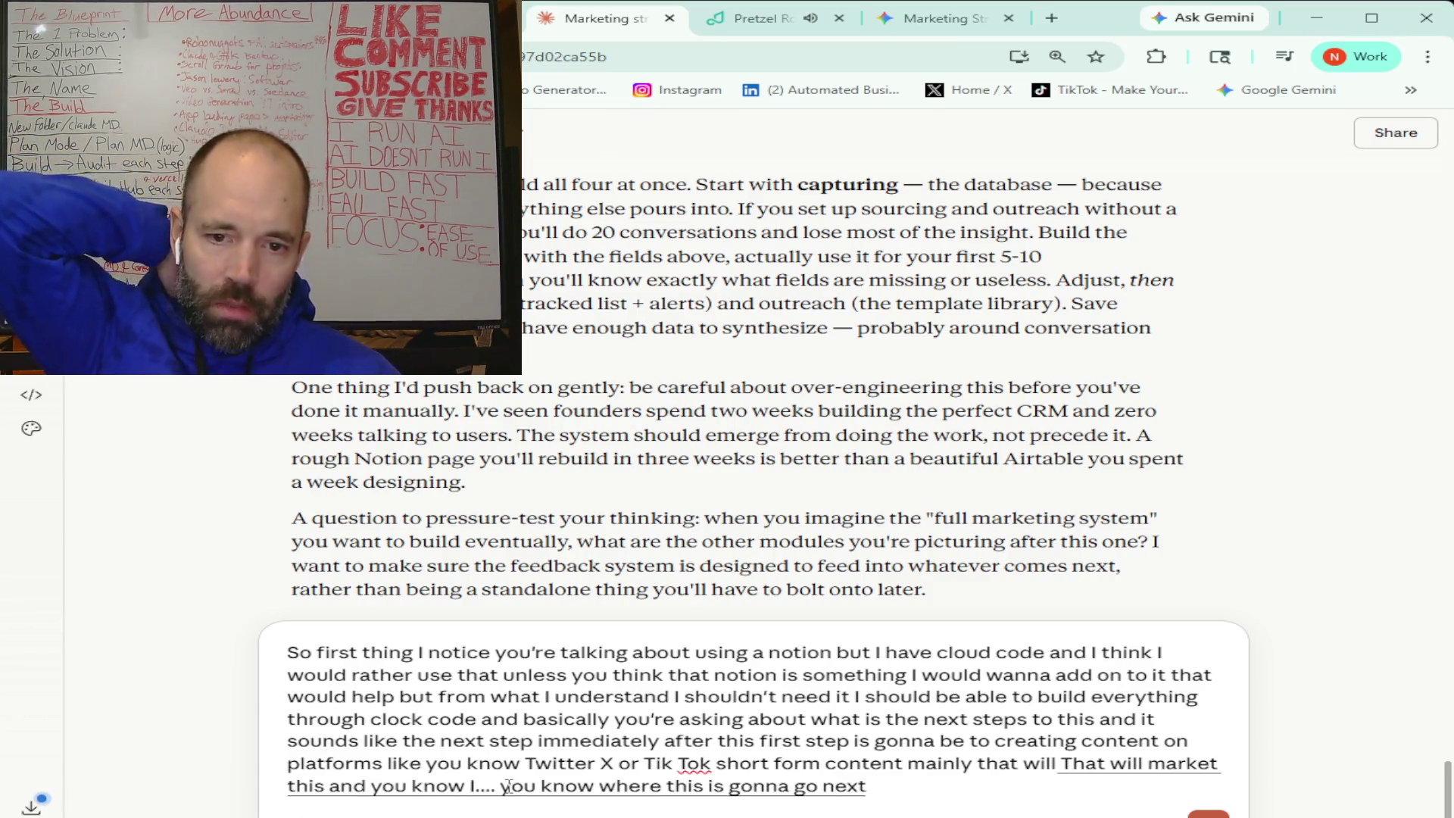
{"action": "type", "text": " and it might even change"}
{"action": "type", "text": " based on the information that I get"}
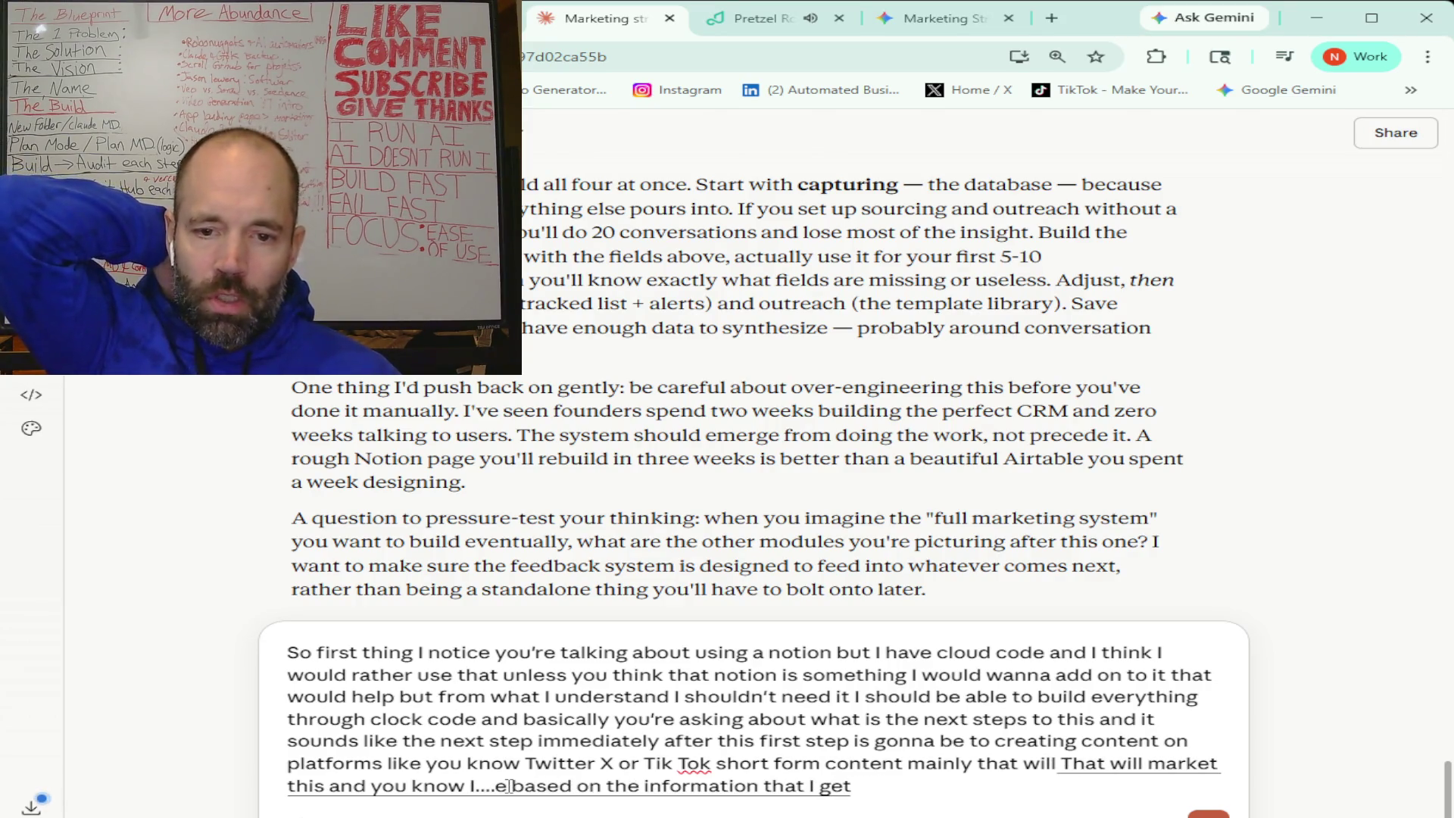
{"action": "type", "text": " but essentially"}
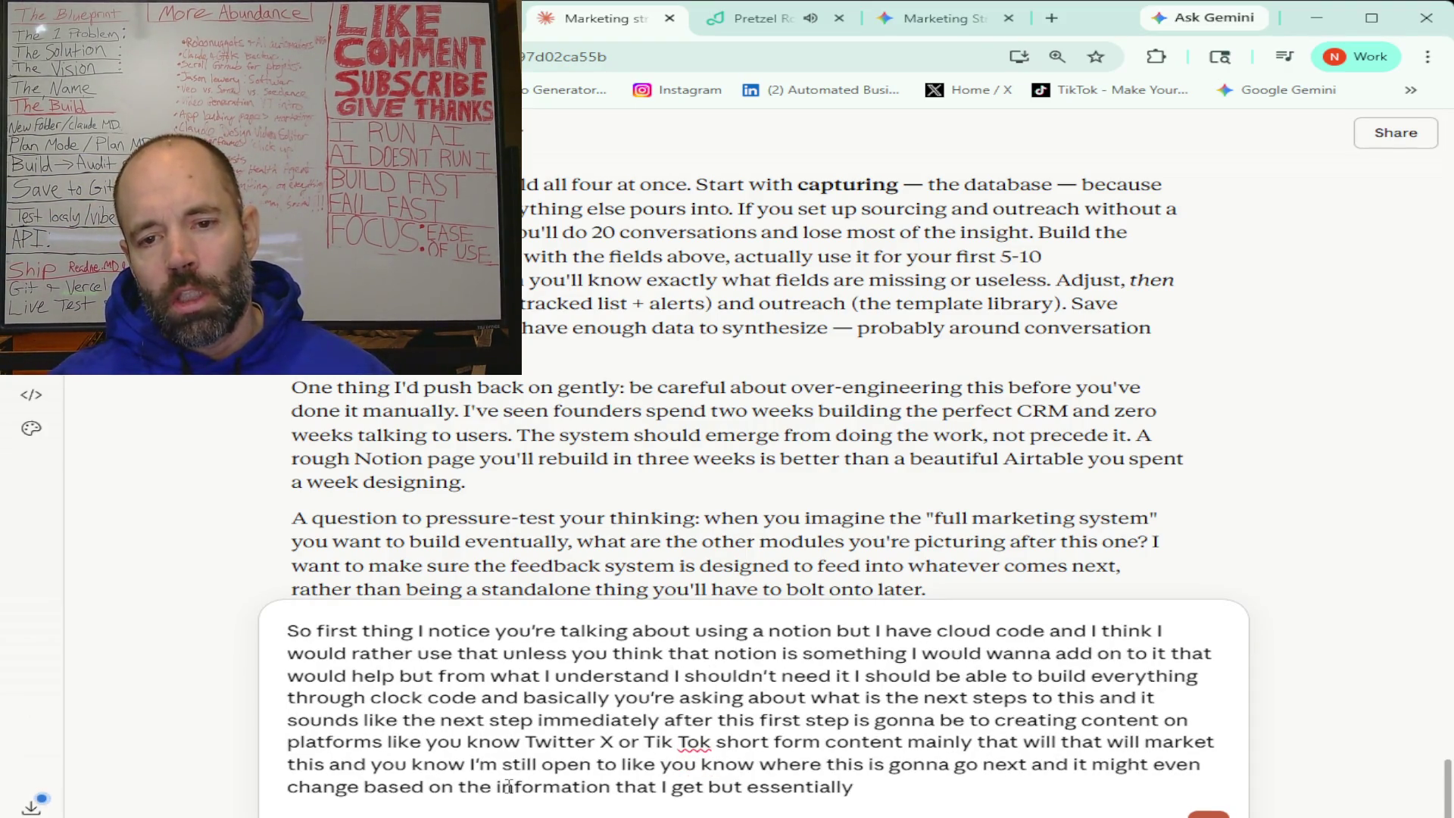
{"action": "type", "text": " let me know what you think about"}
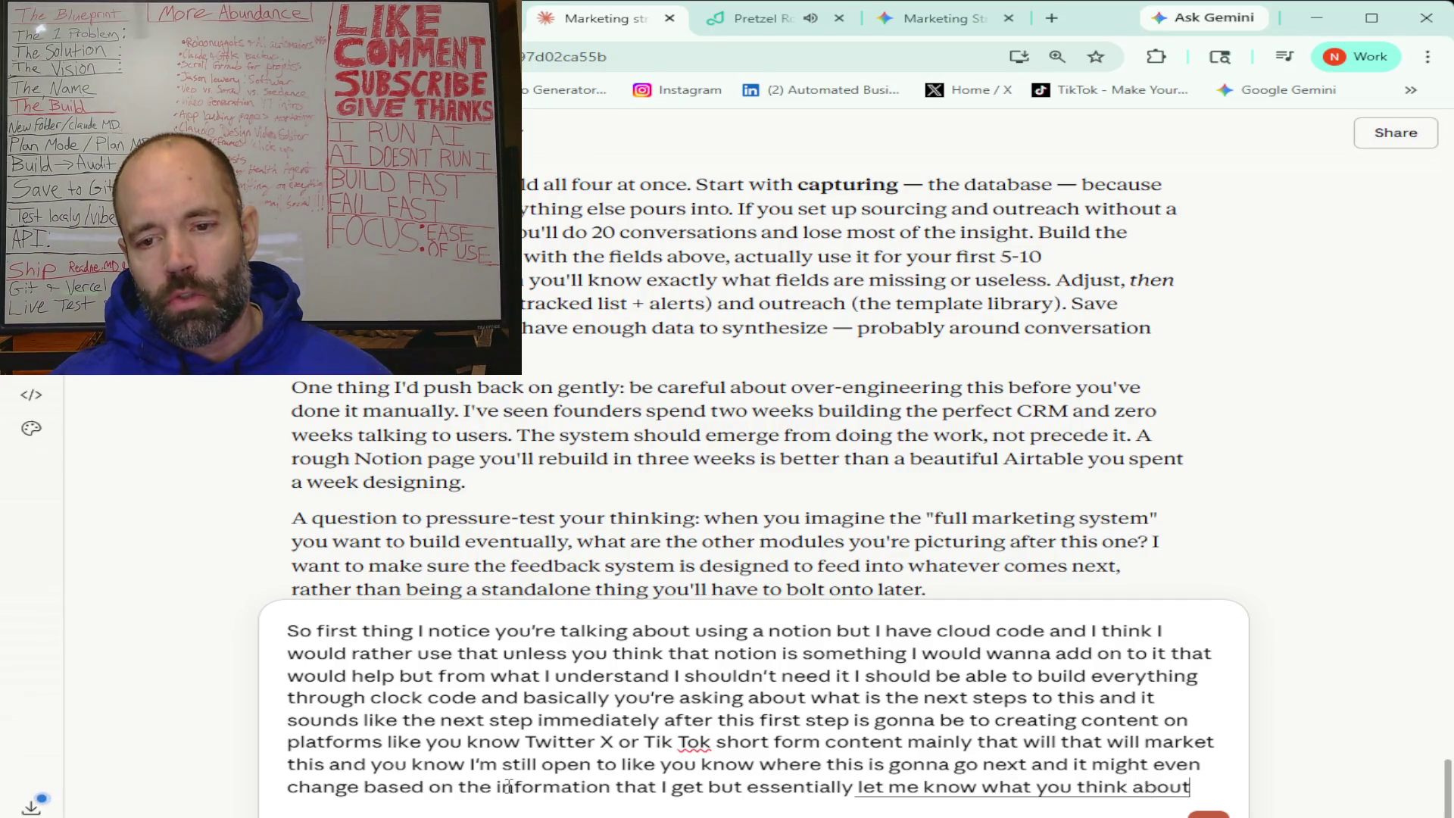
{"action": "type", "text": " uh building this with claude code and you"}
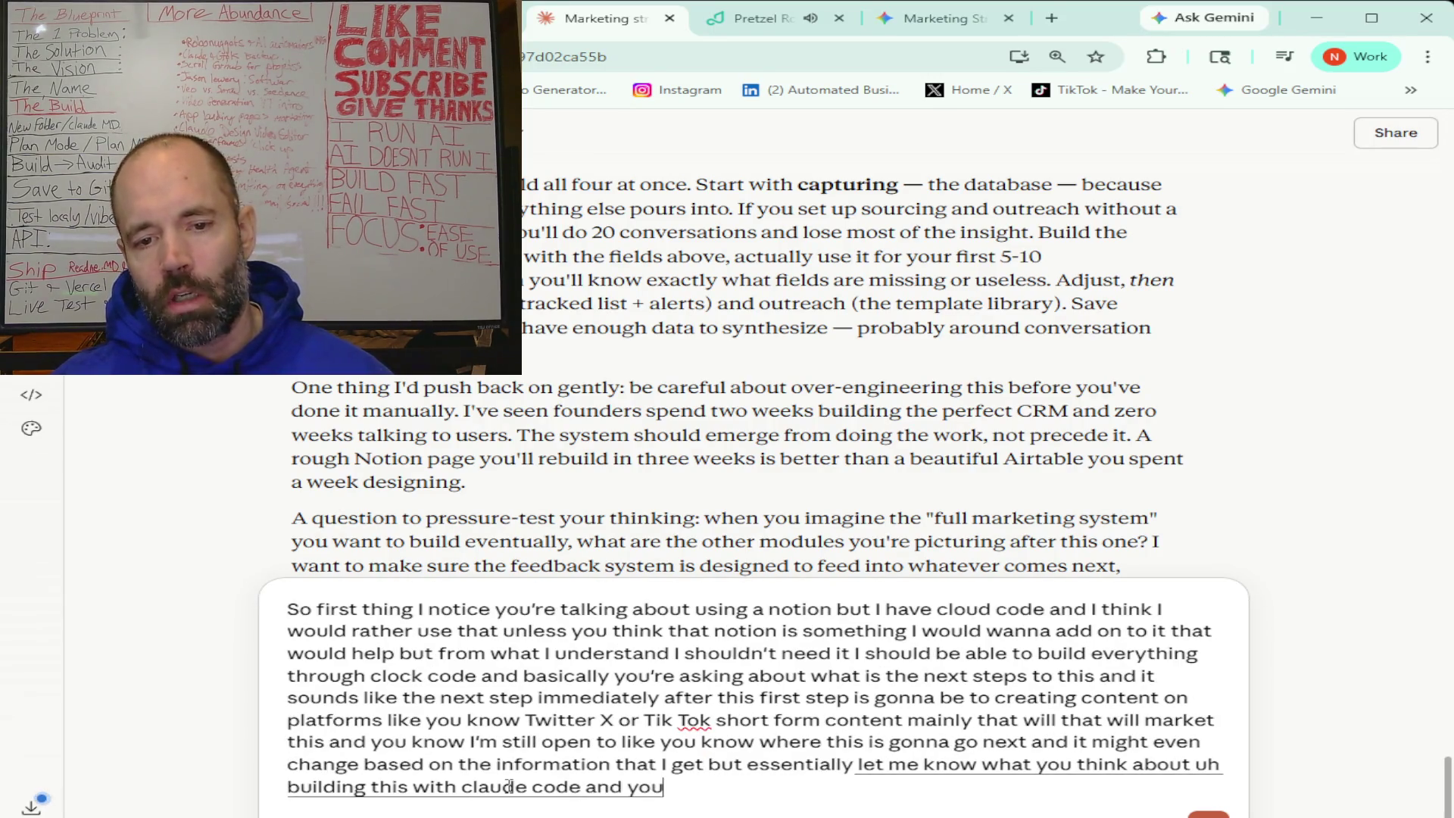
{"action": "type", "text": " talk about umm building it doing"}
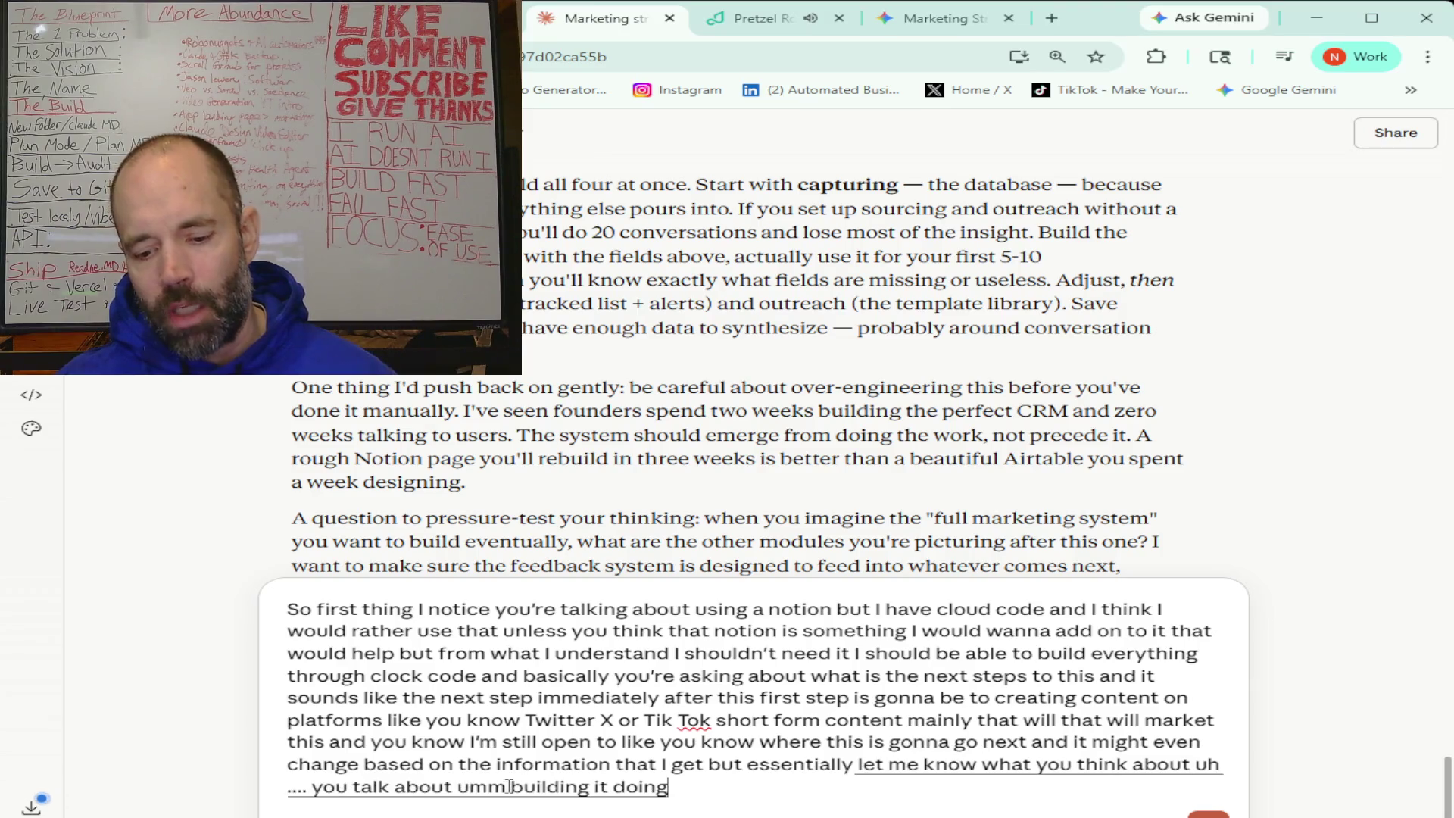
{"action": "type", "text": " doing this manually first"}
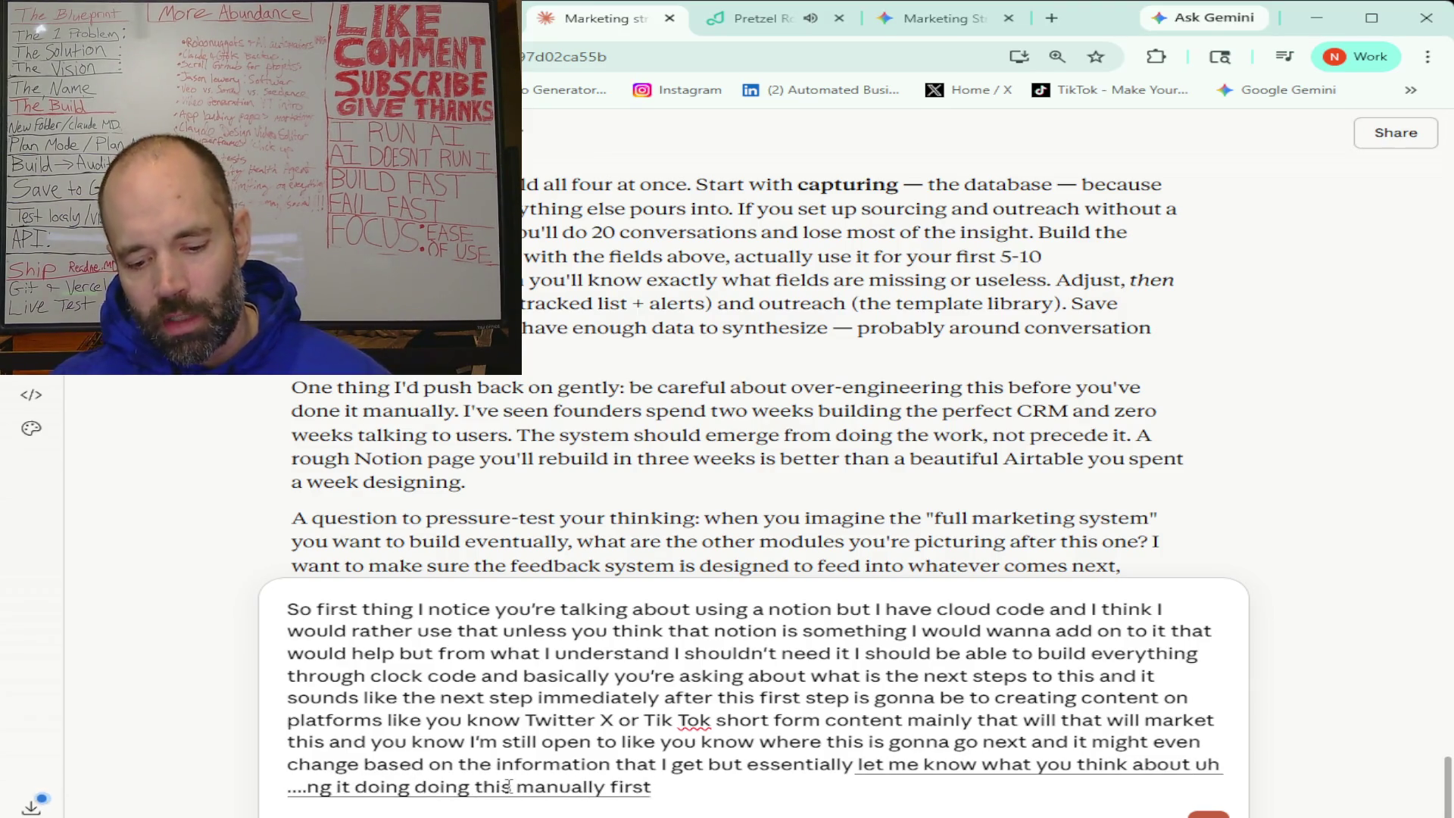
{"action": "type", "text": " So what I think is that"}
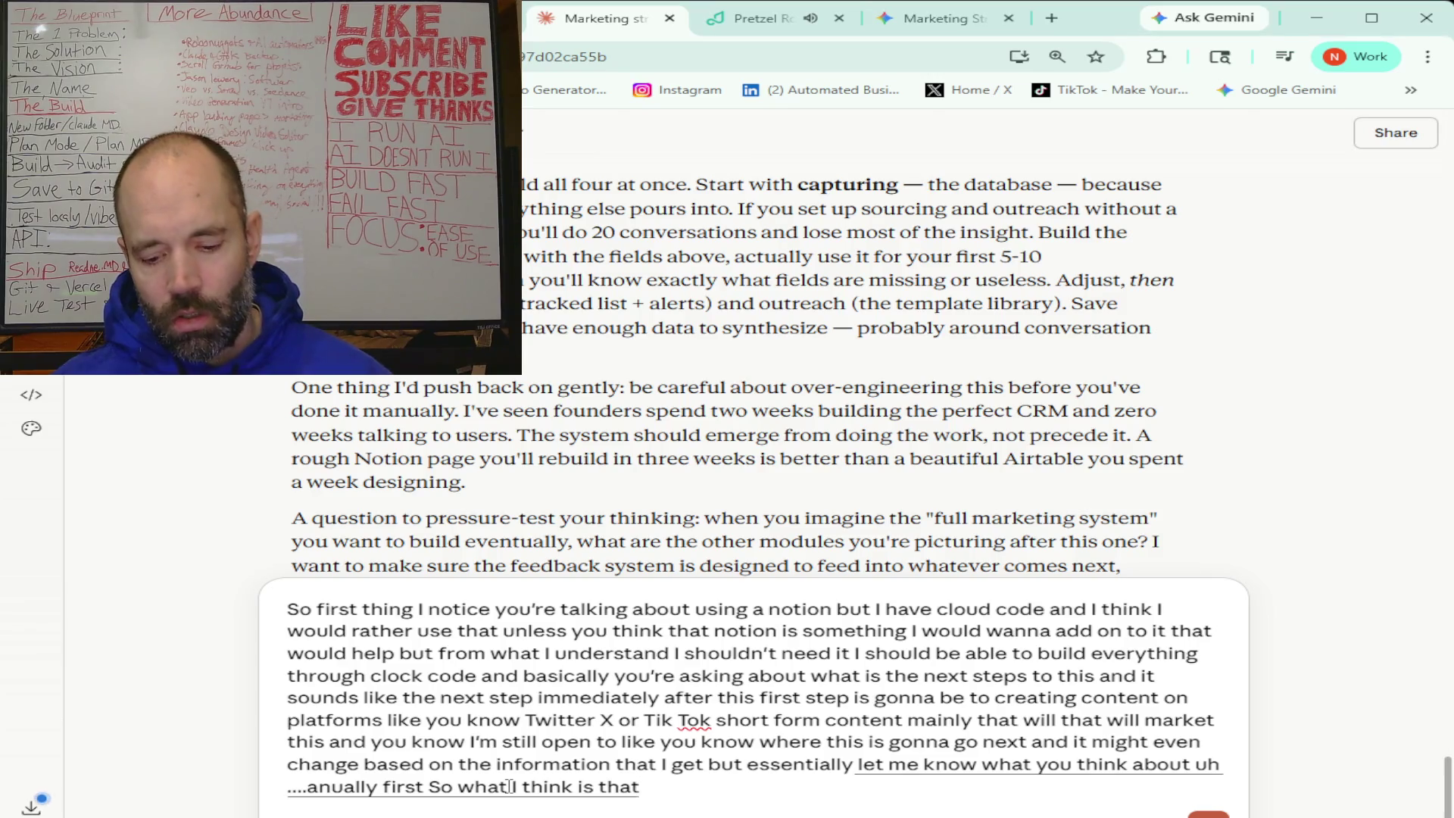
{"action": "type", "text": " Claude code in the system"}
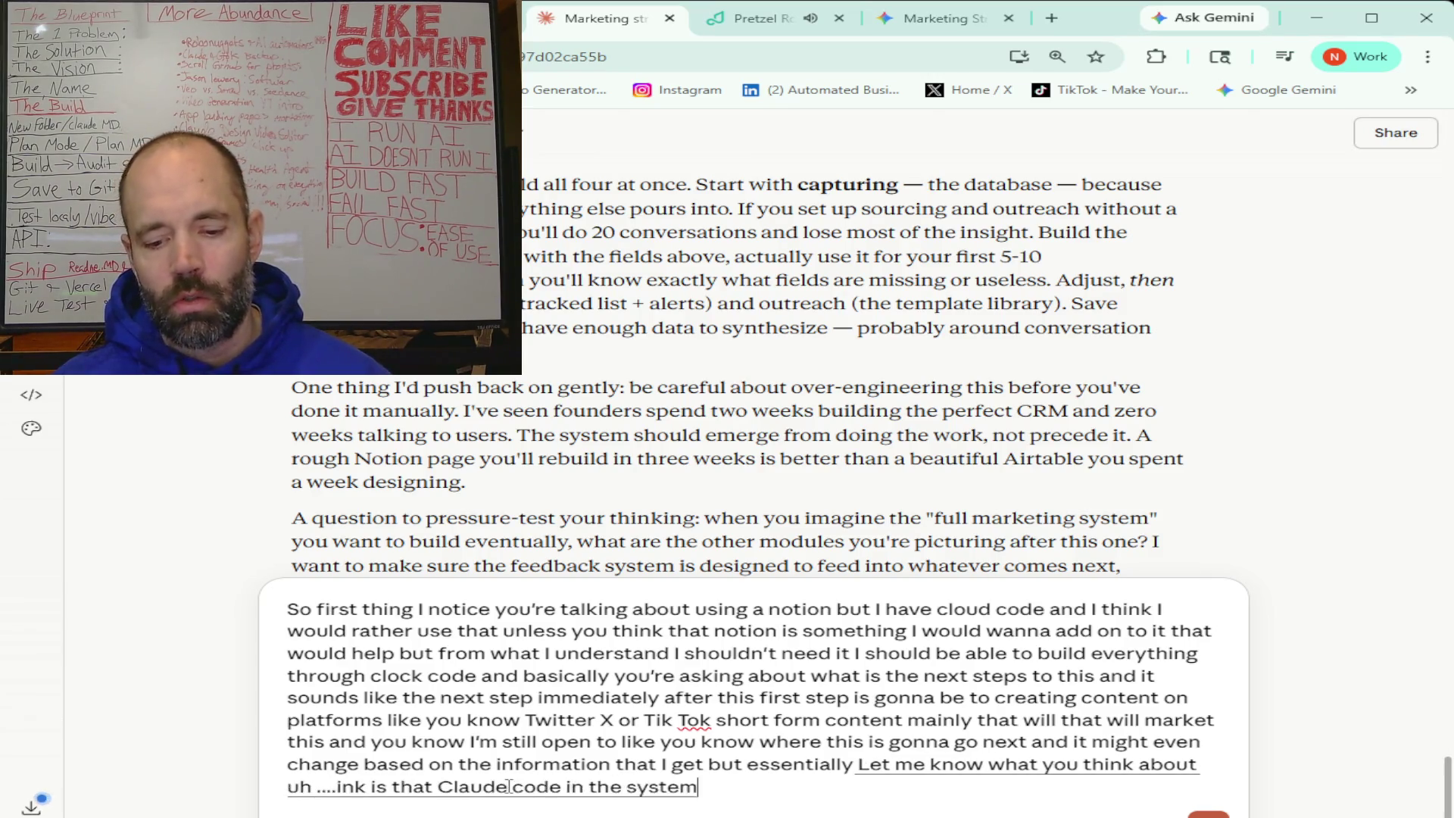
{"action": "type", "text": " what I can do is make the manual"}
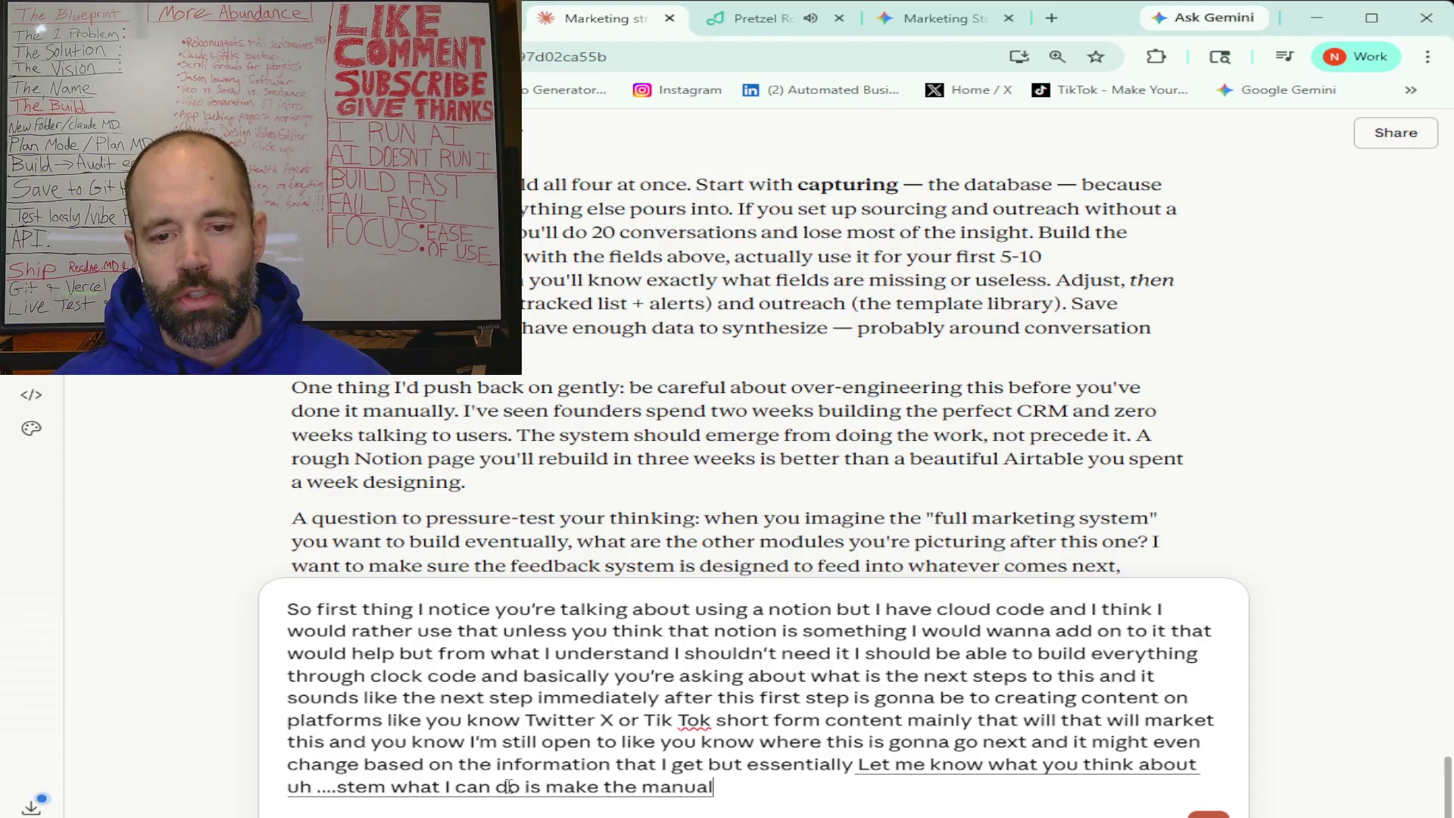
{"action": "type", "text": " part easier I definitely"}
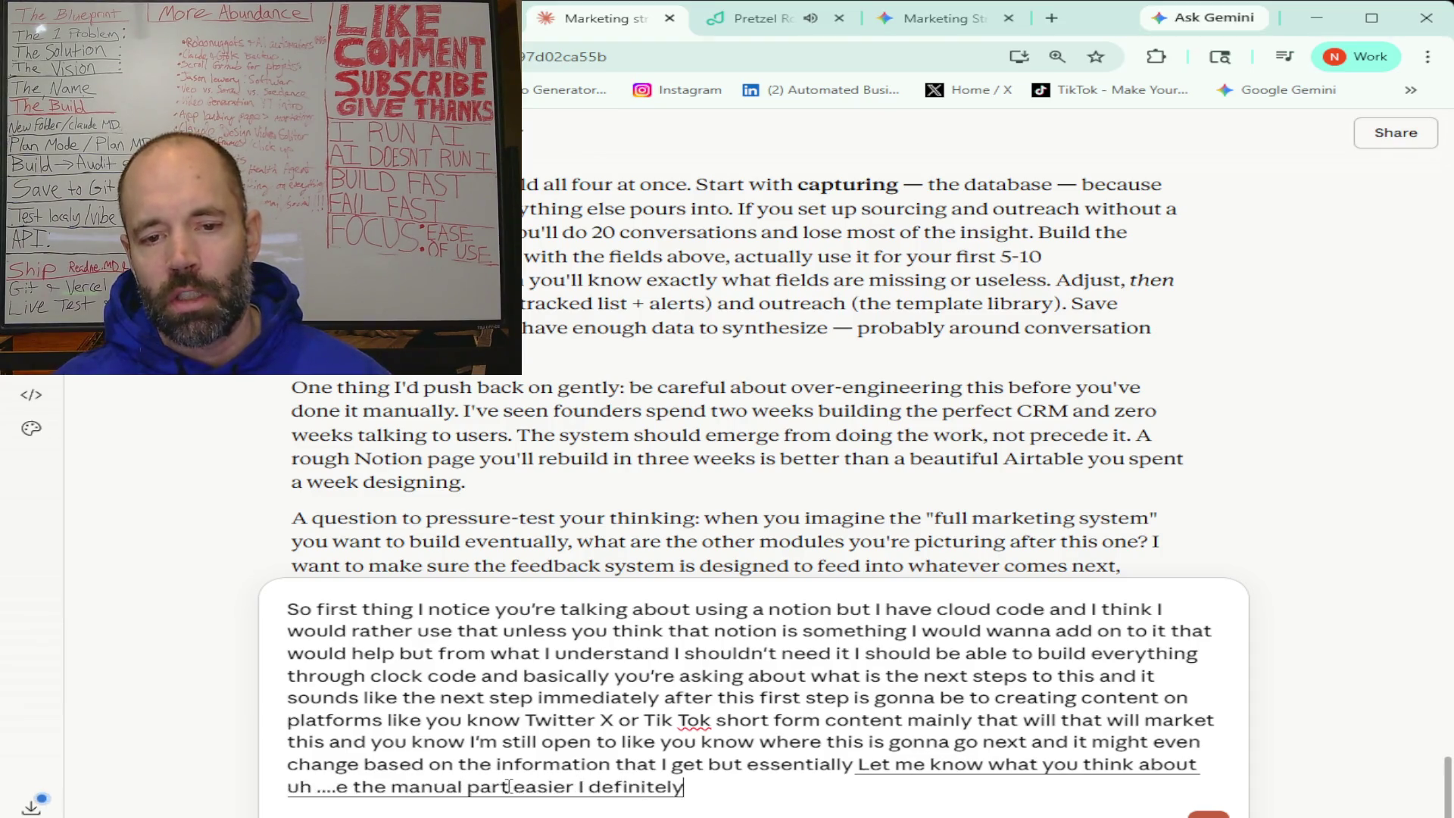
{"action": "type", "text": " wanna manually communicate with these people"}
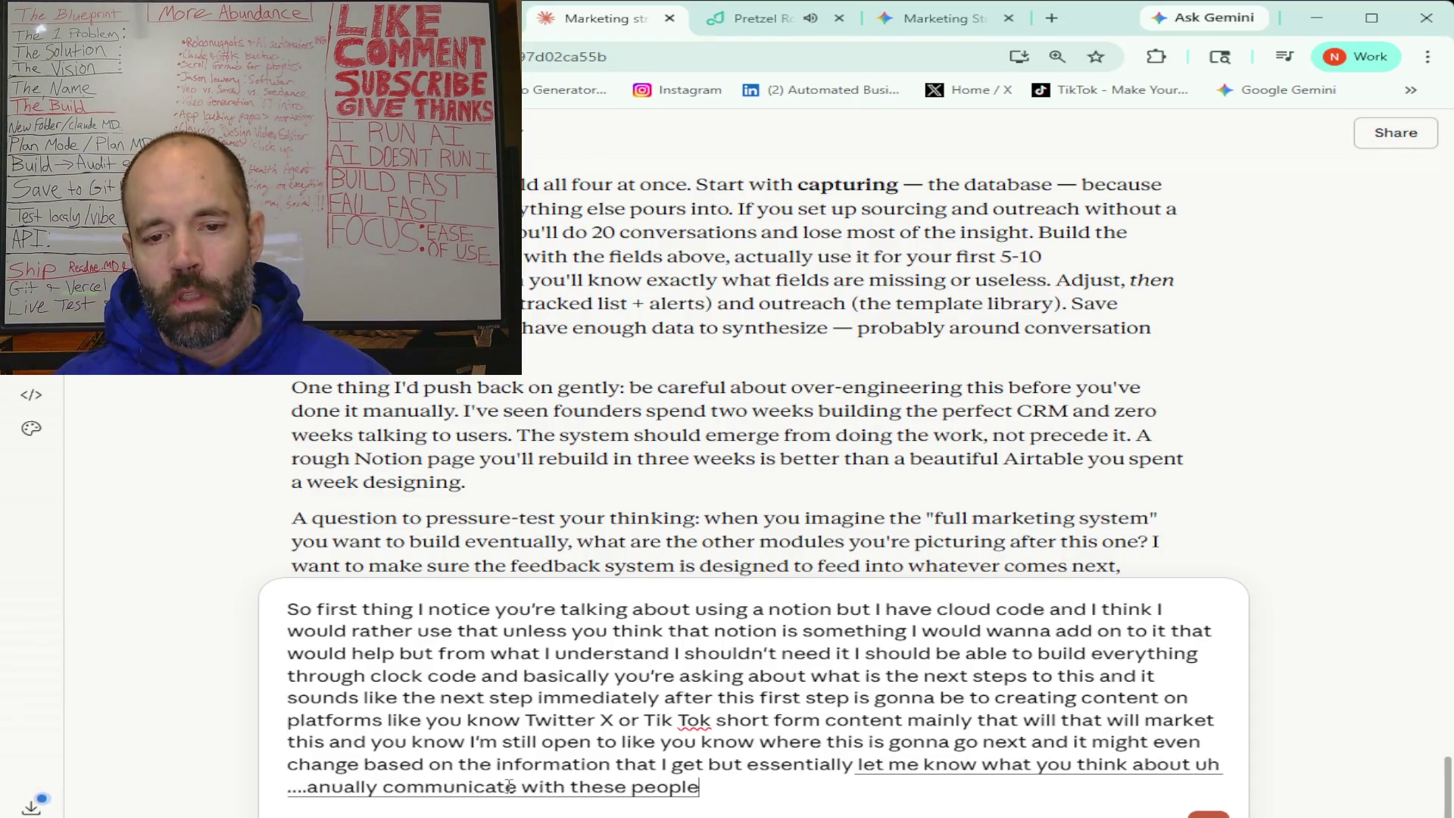
{"action": "type", "text": " I definitely"}
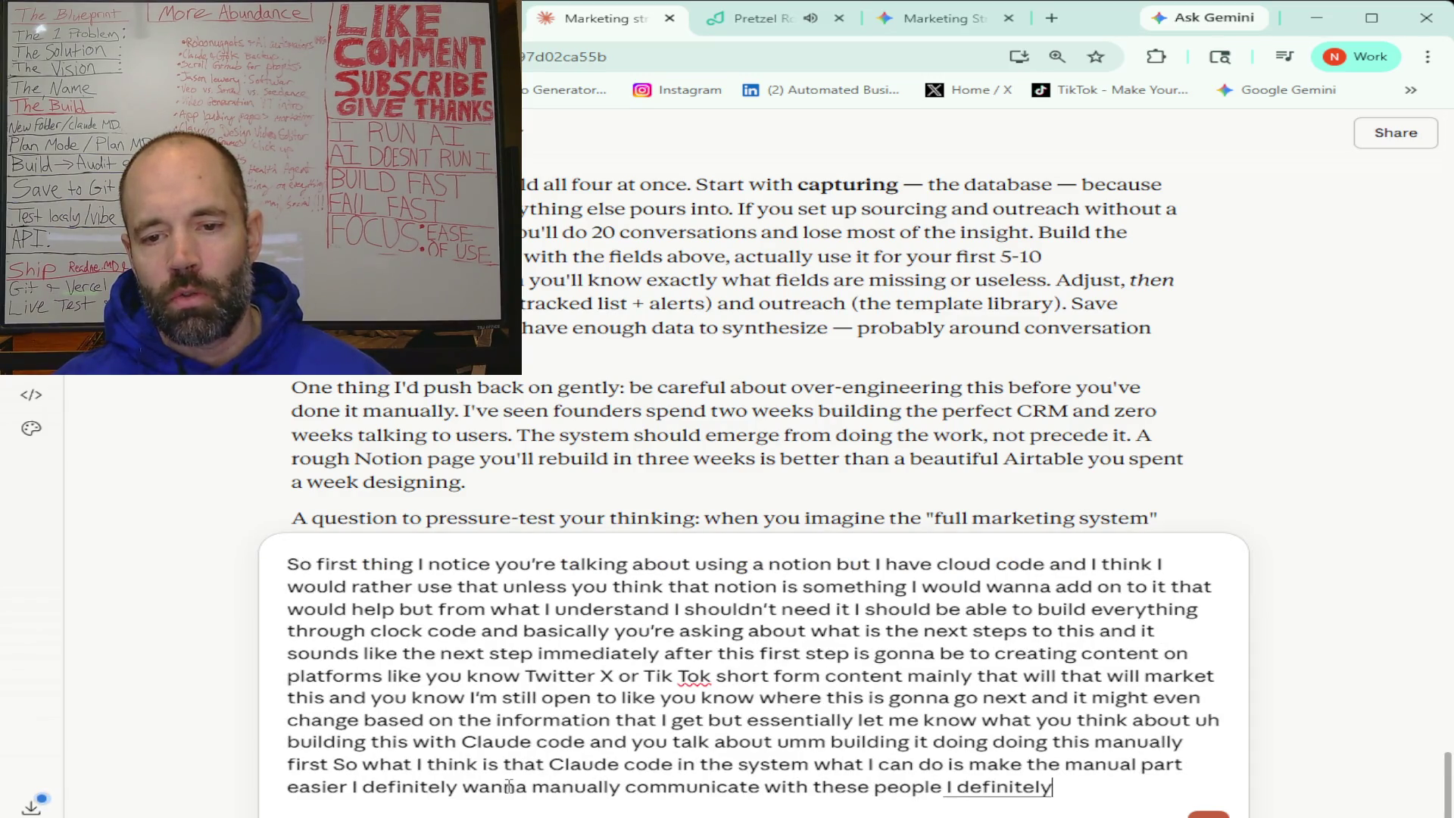
{"action": "type", "text": " want to make sure that i'm in the loop that"}
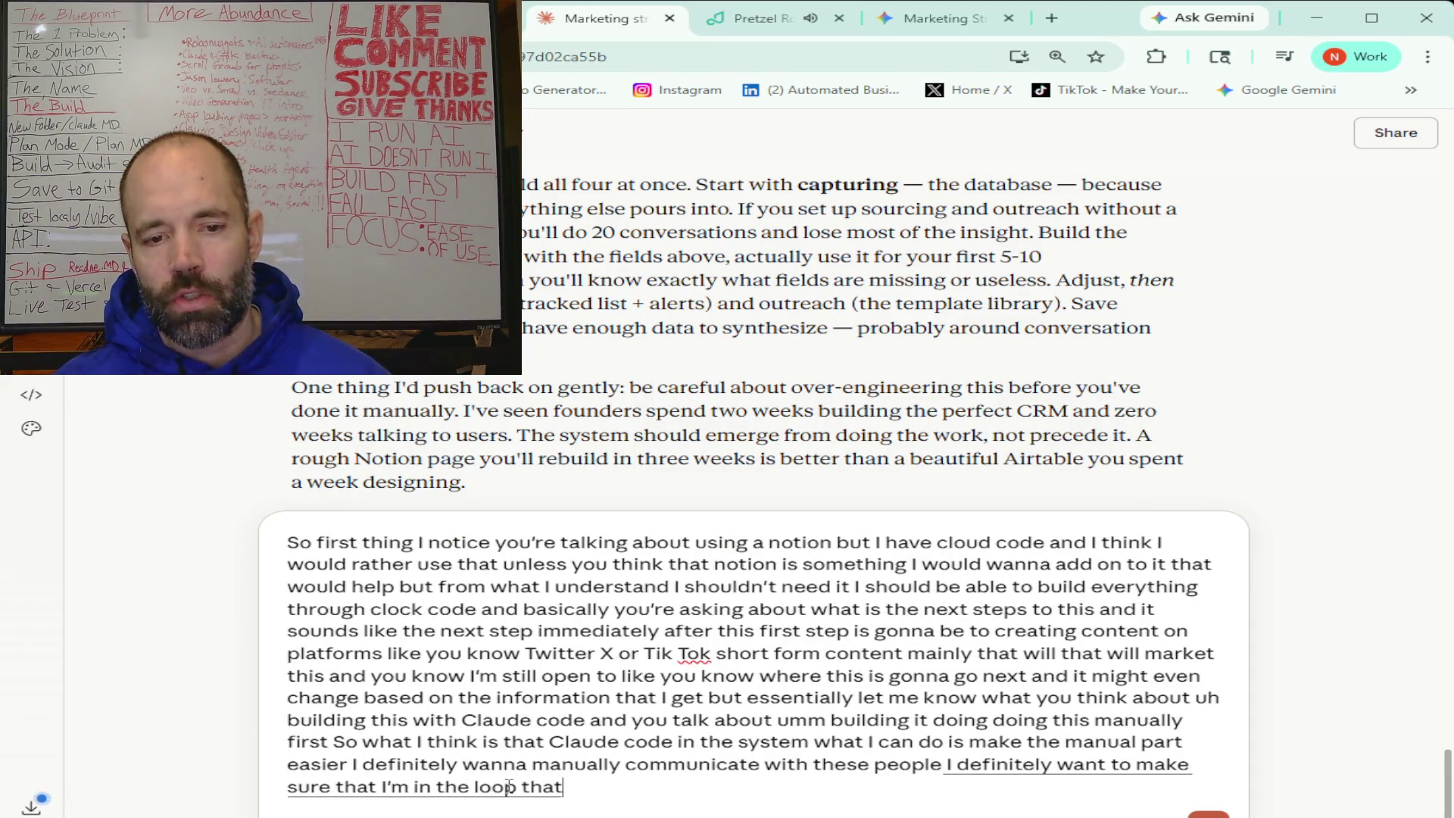
{"action": "type", "text": " is not just like sending"}
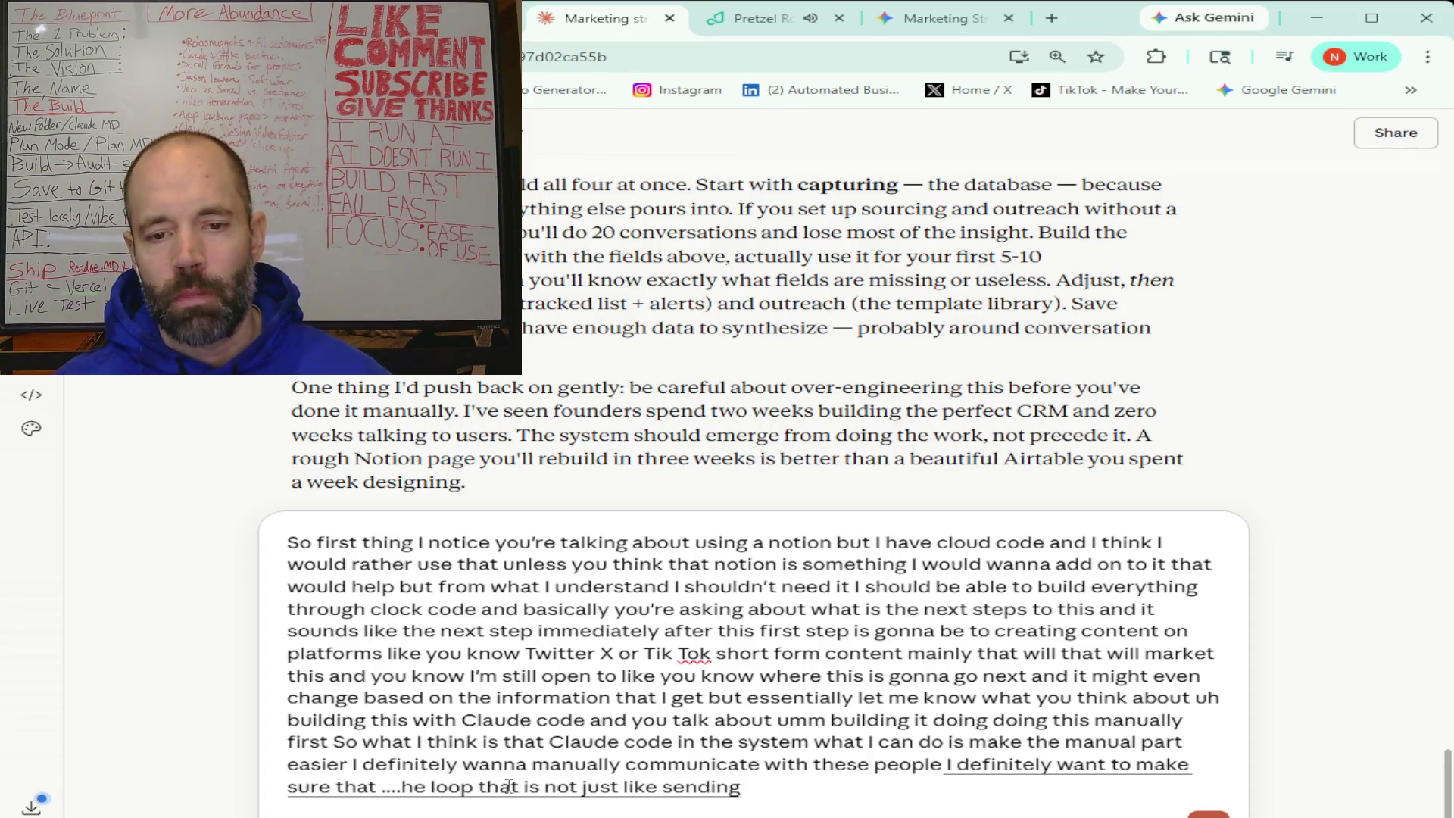
{"action": "type", "text": " random information without me checking it"}
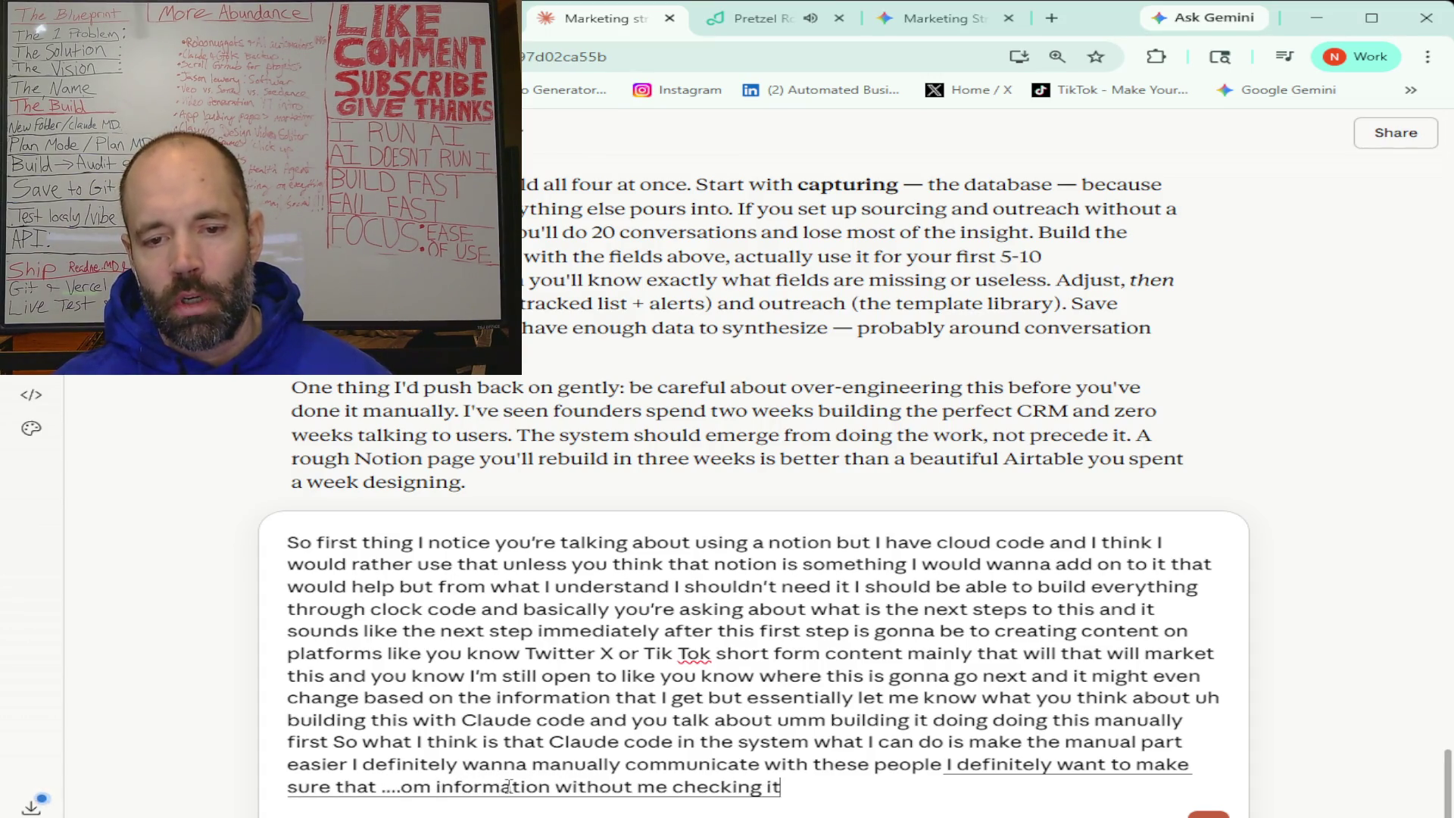
{"action": "type", "text": " but what I'm thinking is"}
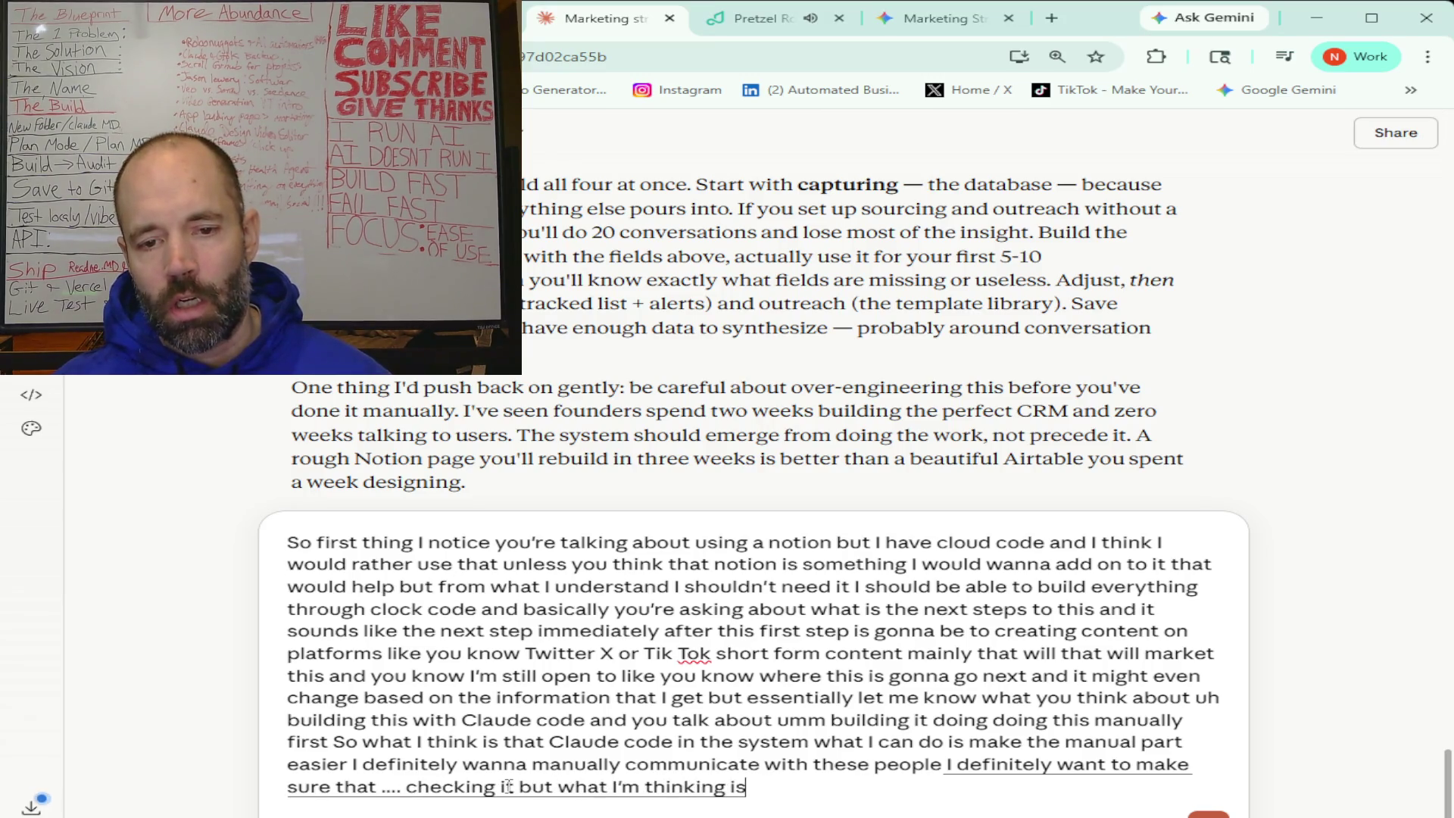
{"action": "type", "text": " you know you got your"}
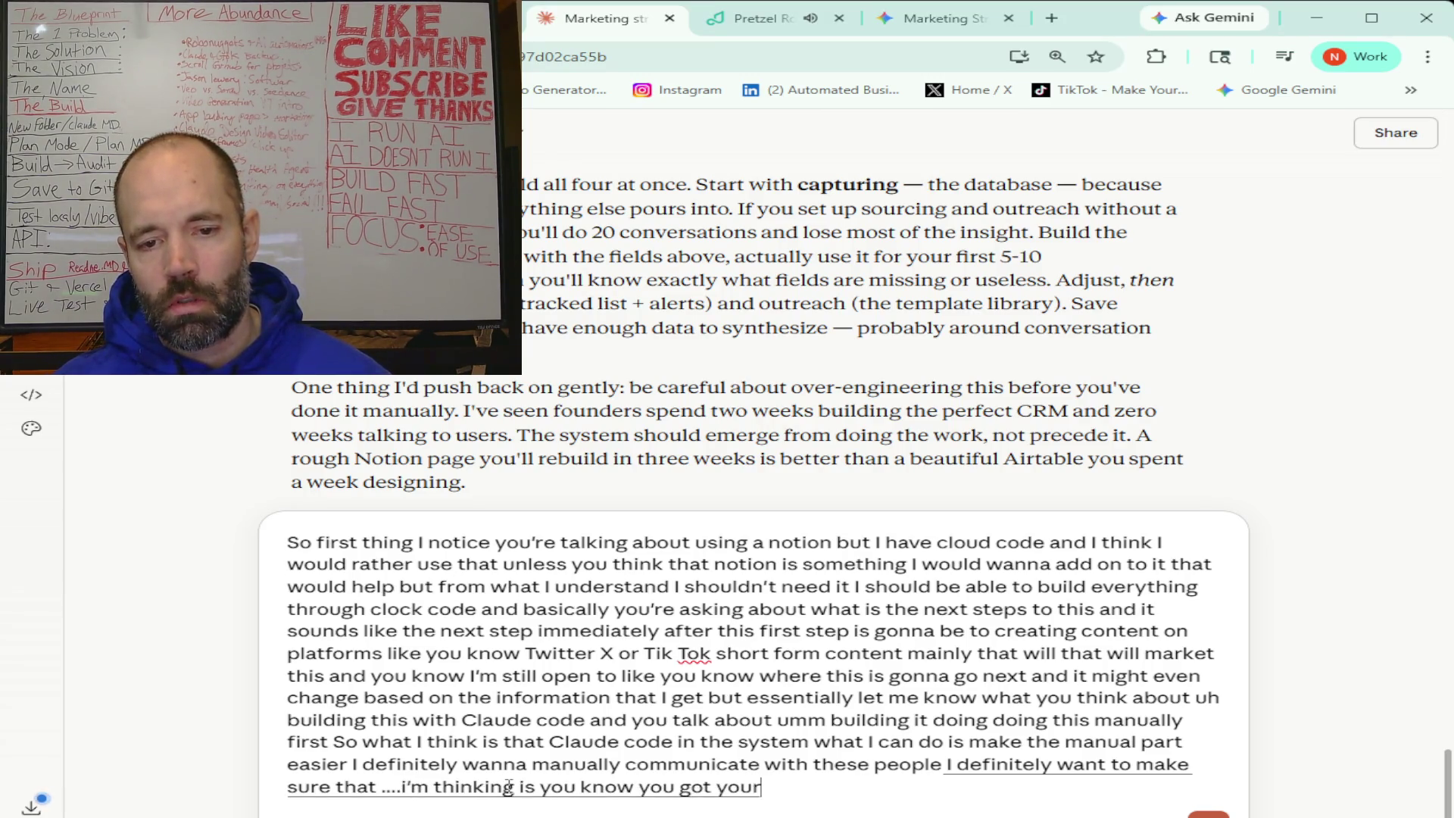
{"action": "type", "text": " four steps to this part of the marketing system that you"}
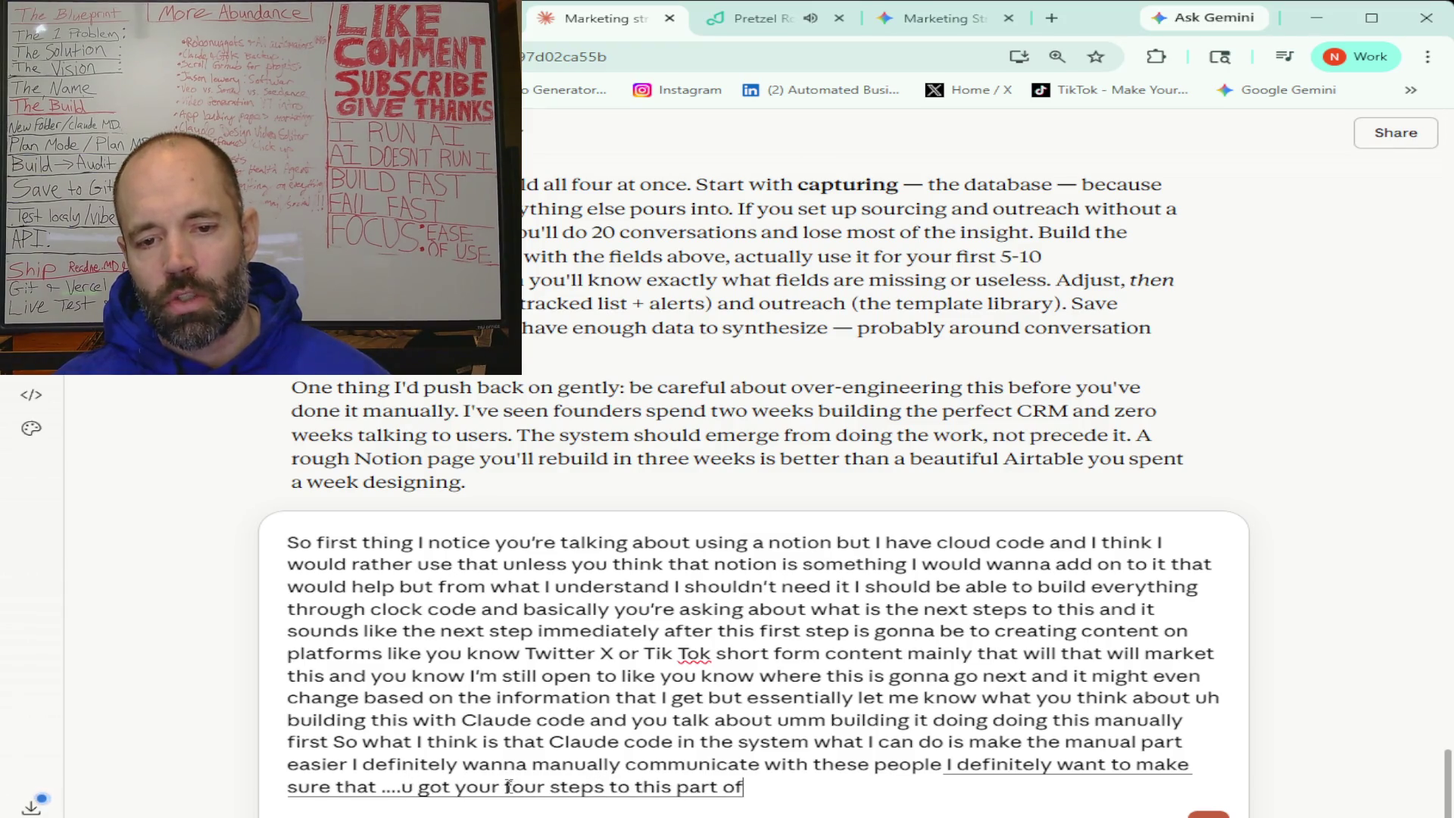
{"action": "type", "text": " laid out"}
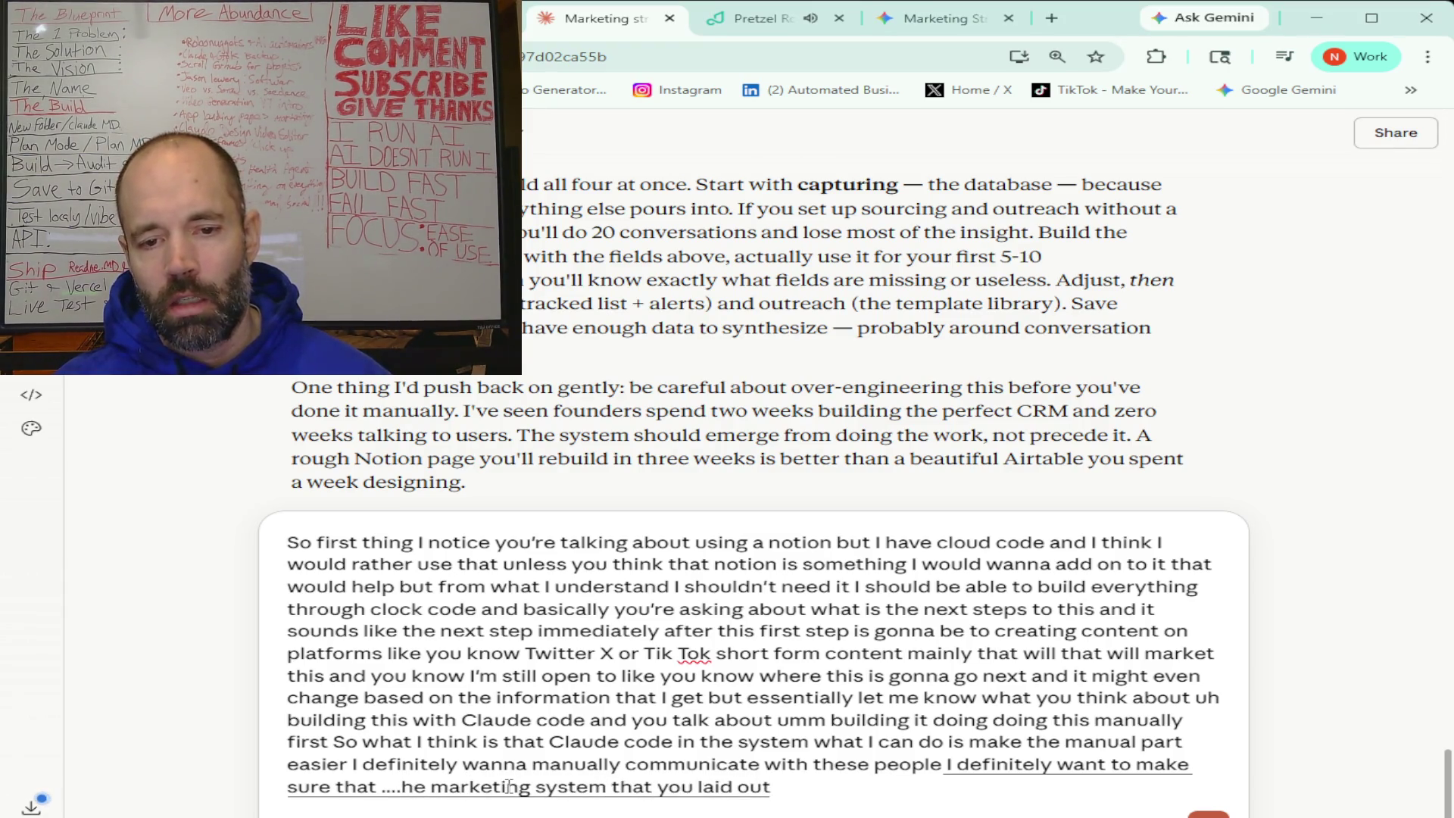
{"action": "type", "text": " and"}
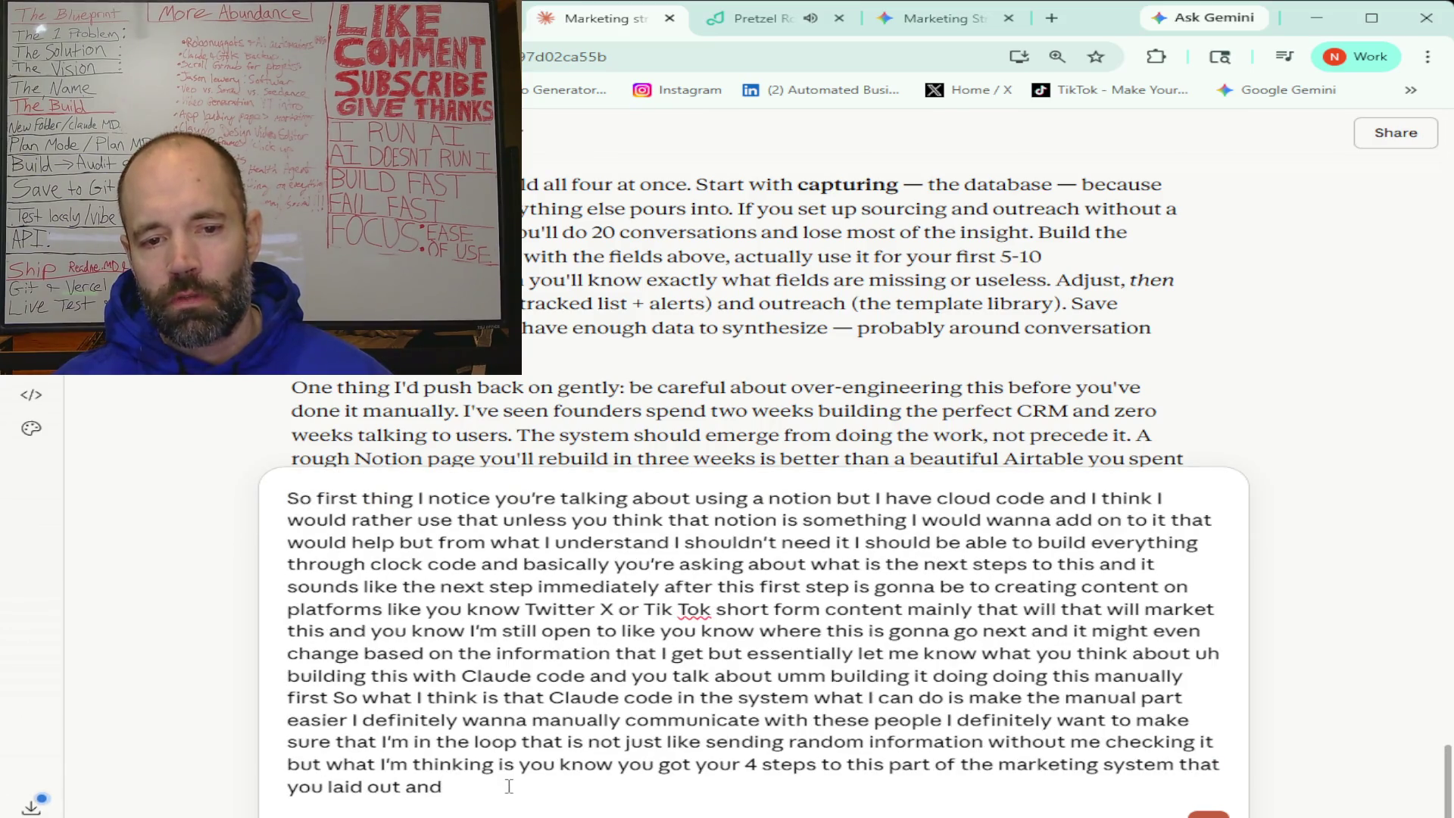
{"action": "type", "text": " I'm not sure if this is part of a step you already laid out but"}
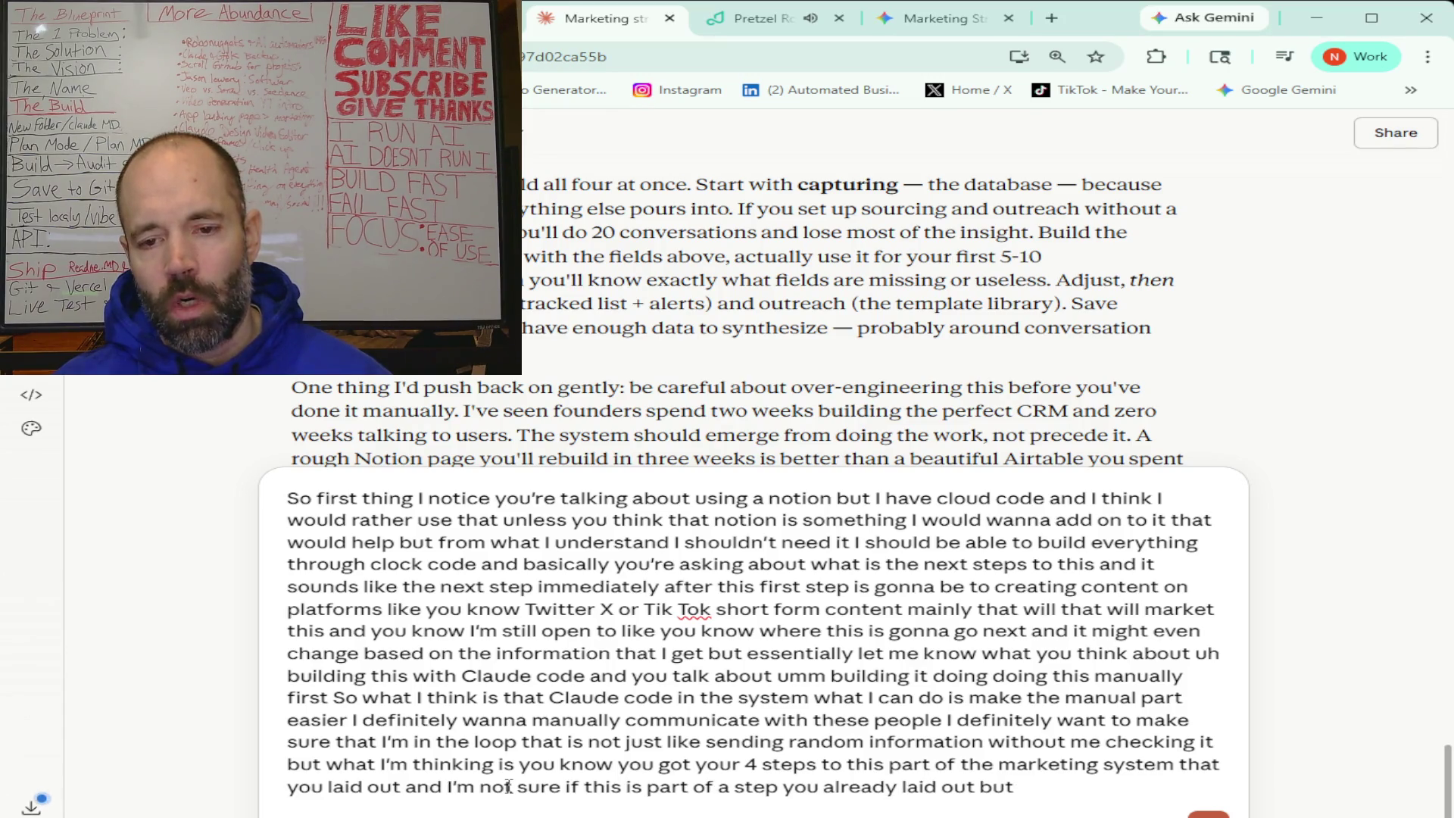
{"action": "type", "text": " basically where this"}
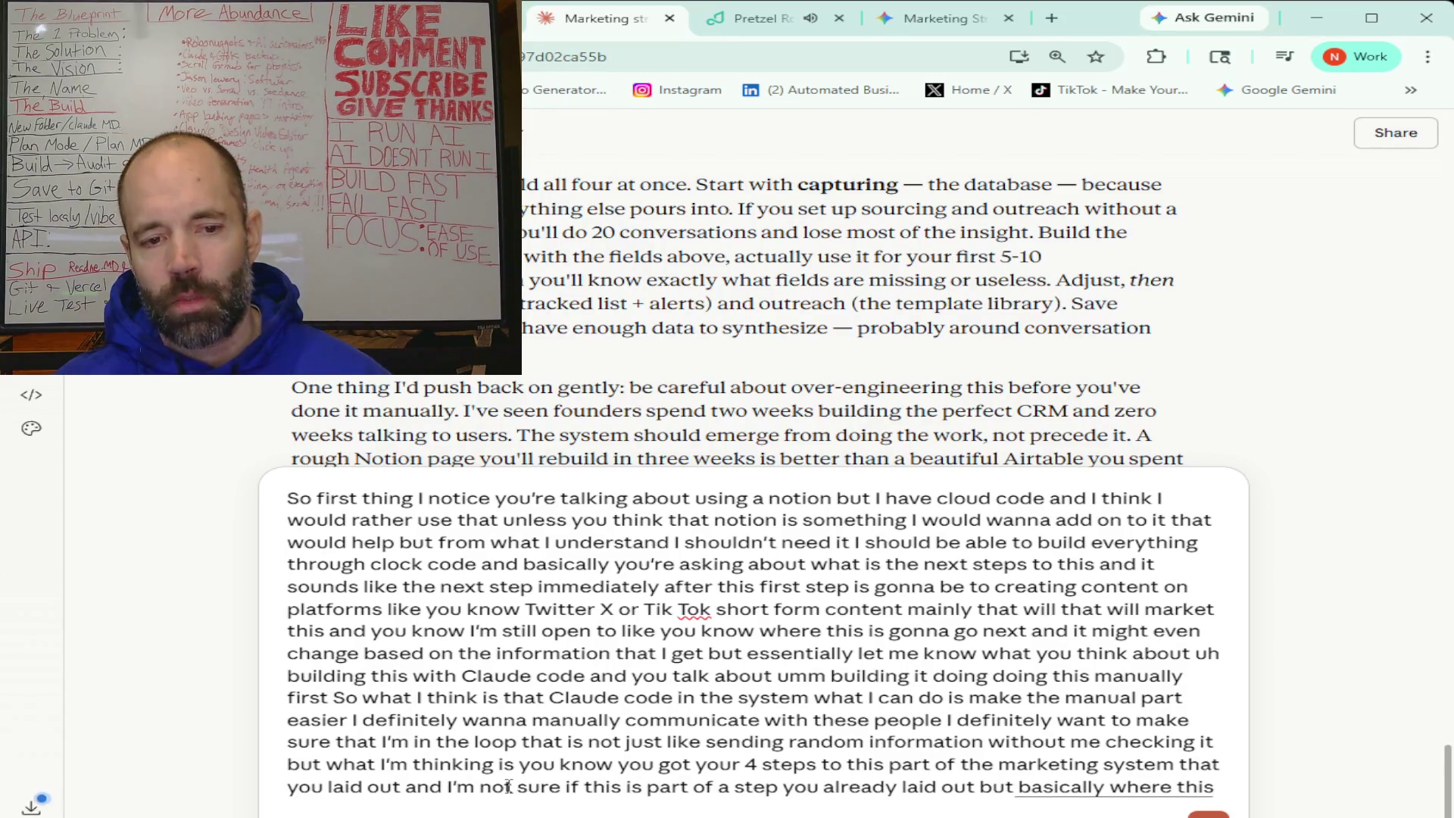
{"action": "type", "text": " this system can find"}
{"action": "type", "text": " the conversations and the groups"}
{"action": "type", "text": " that I wanna be a part of and that I wanna"}
{"action": "type", "text": " communicate with"}
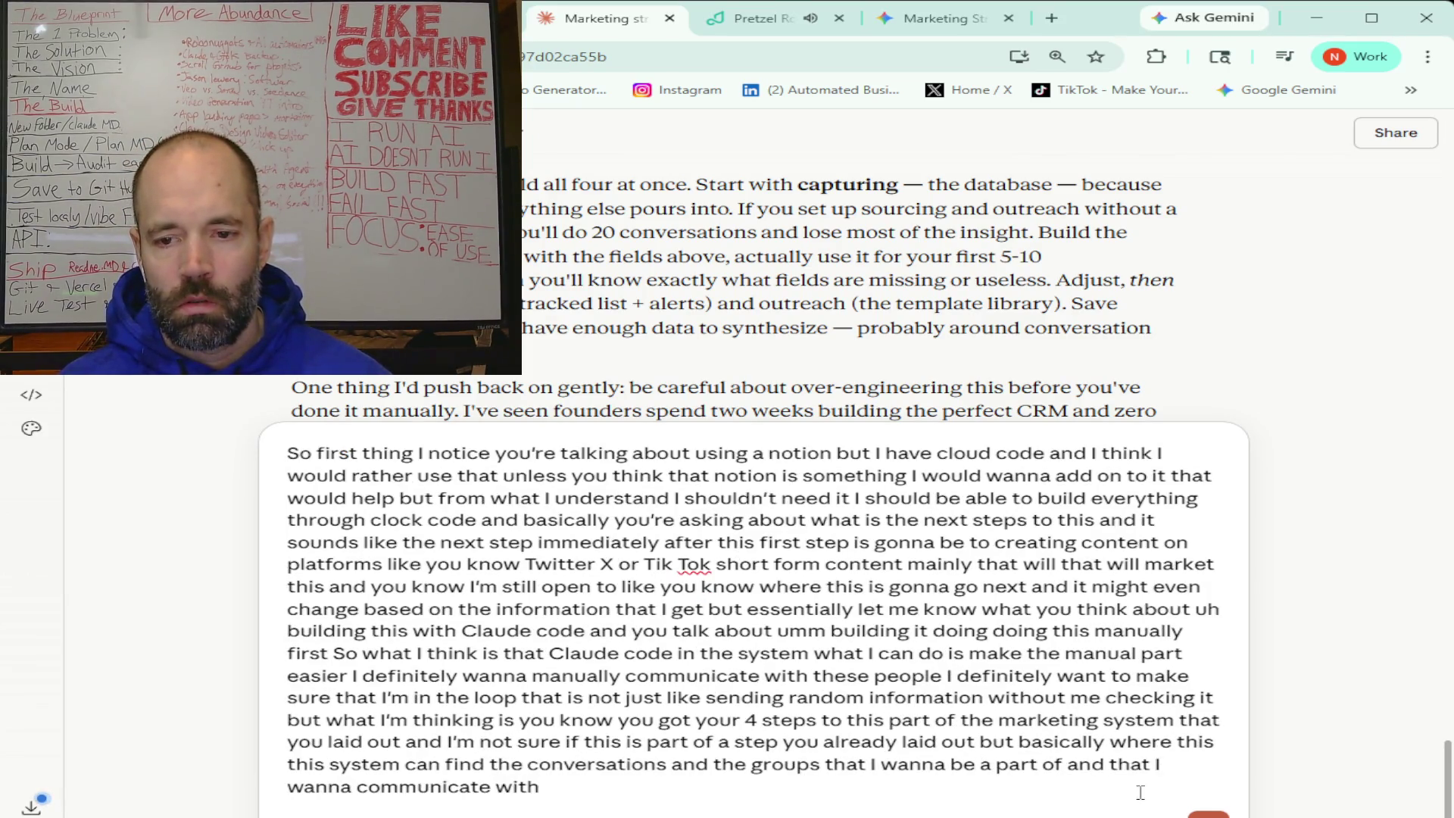
{"action": "left_click", "coordinate": [1208, 814]}
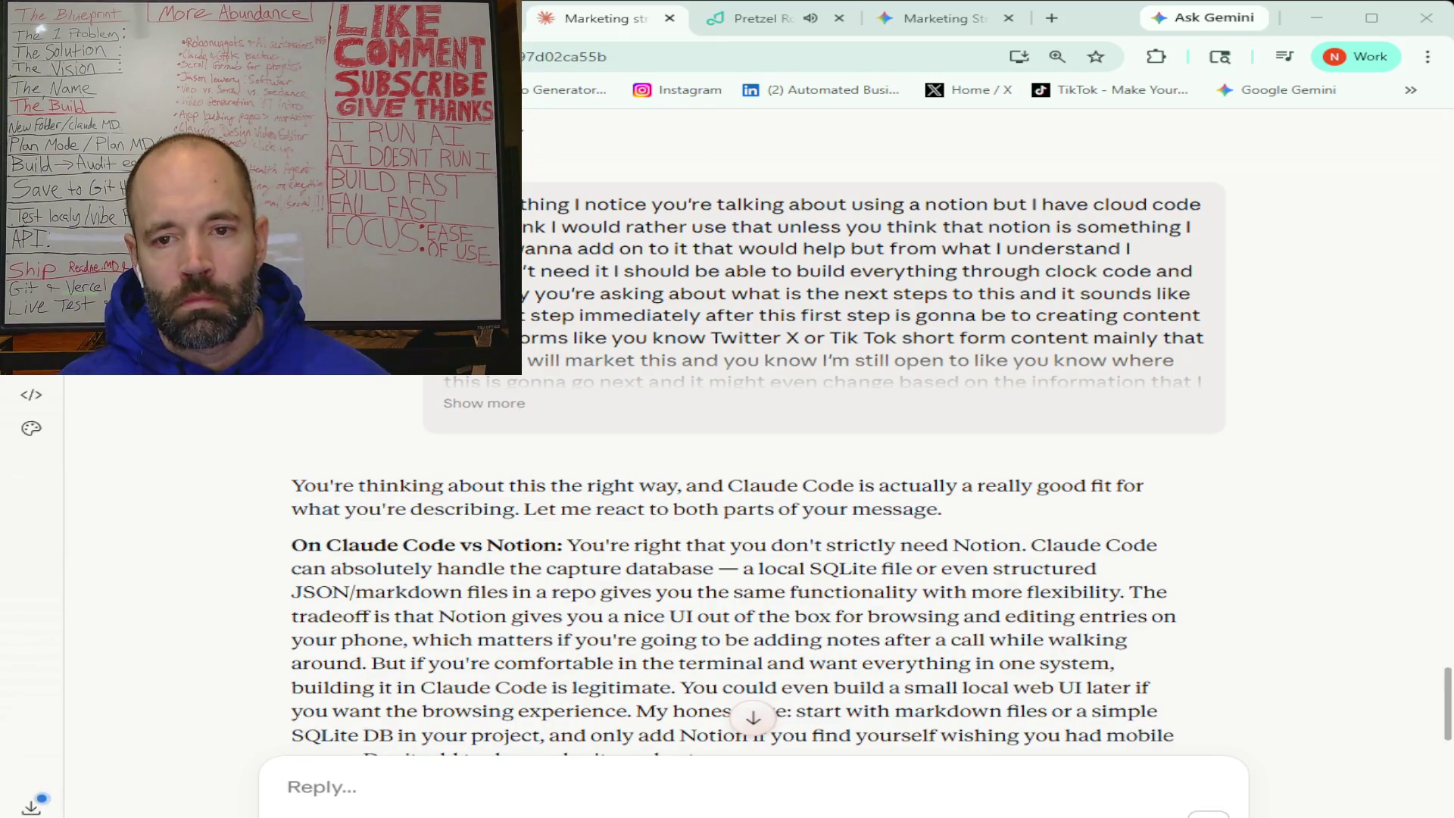
{"action": "scroll", "coordinate": [758, 455], "scroll_direction": "down", "scroll_amount": 1}
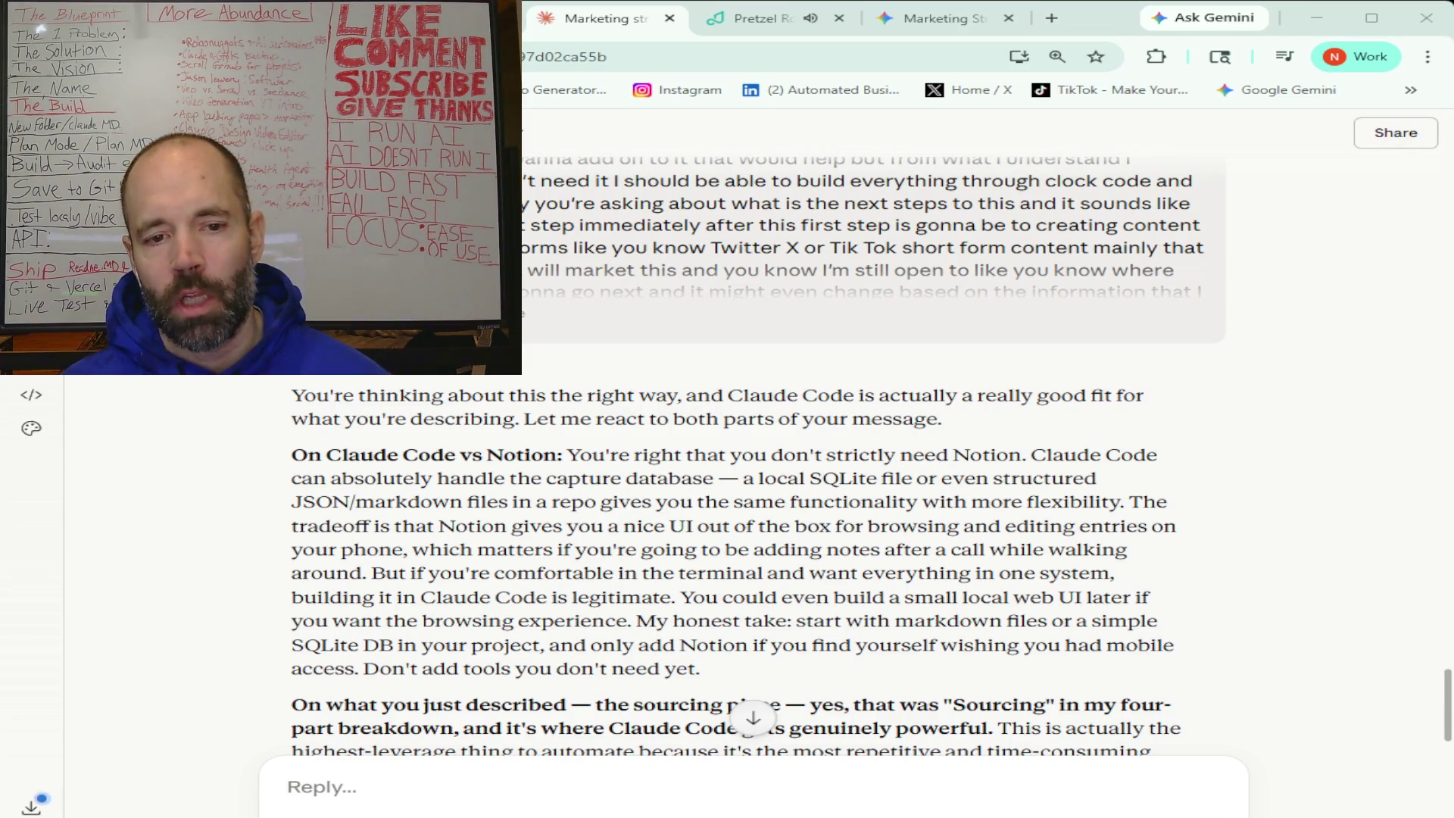
{"action": "scroll", "coordinate": [735, 462], "scroll_direction": "down", "scroll_amount": 5}
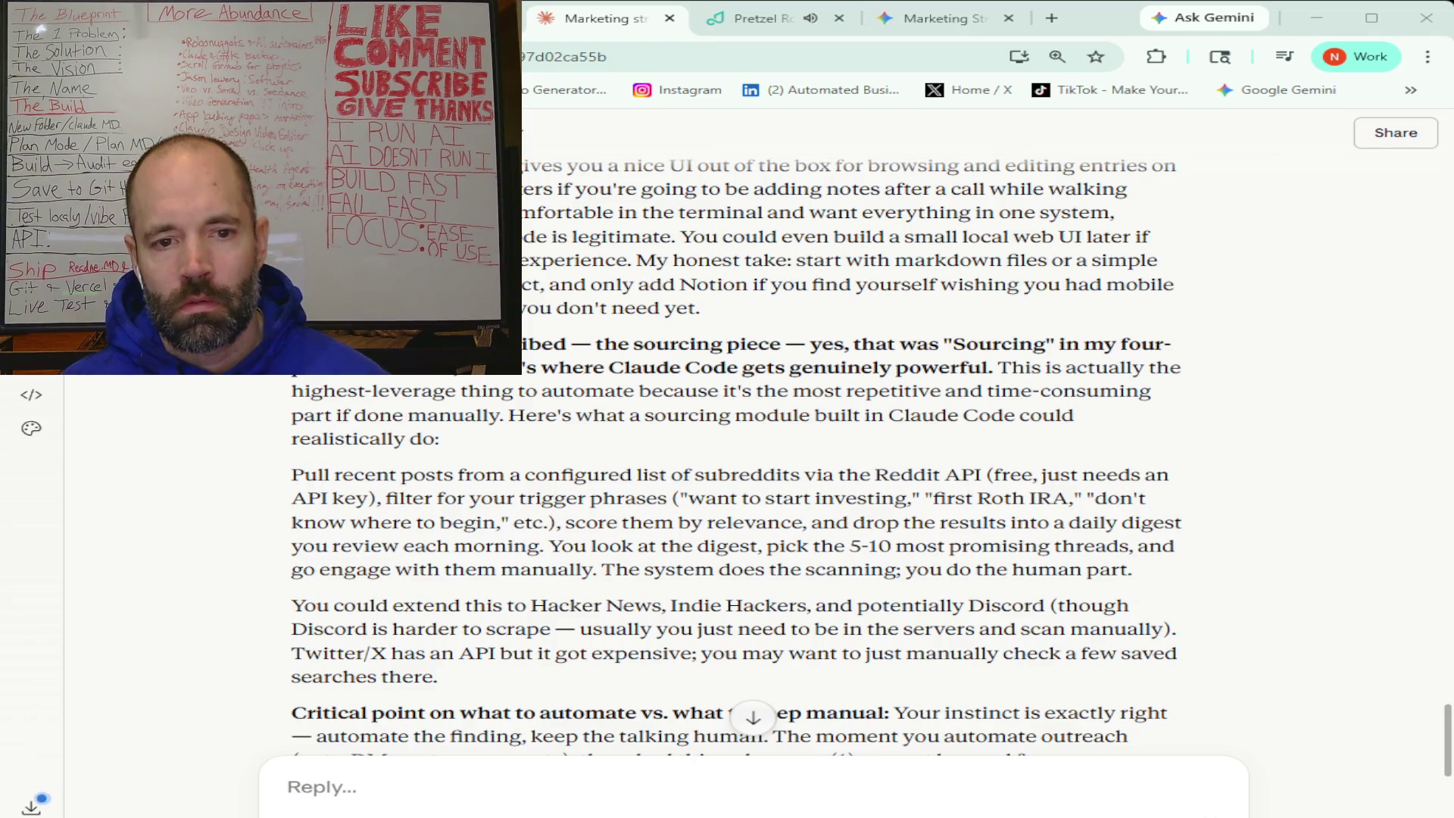
- Scroll through Claude's automate-versus-manual advice to the week-by-week build order
{"action": "scroll", "coordinate": [736, 455], "scroll_direction": "down", "scroll_amount": 4}
{"action": "scroll", "coordinate": [737, 455], "scroll_direction": "down", "scroll_amount": 1}
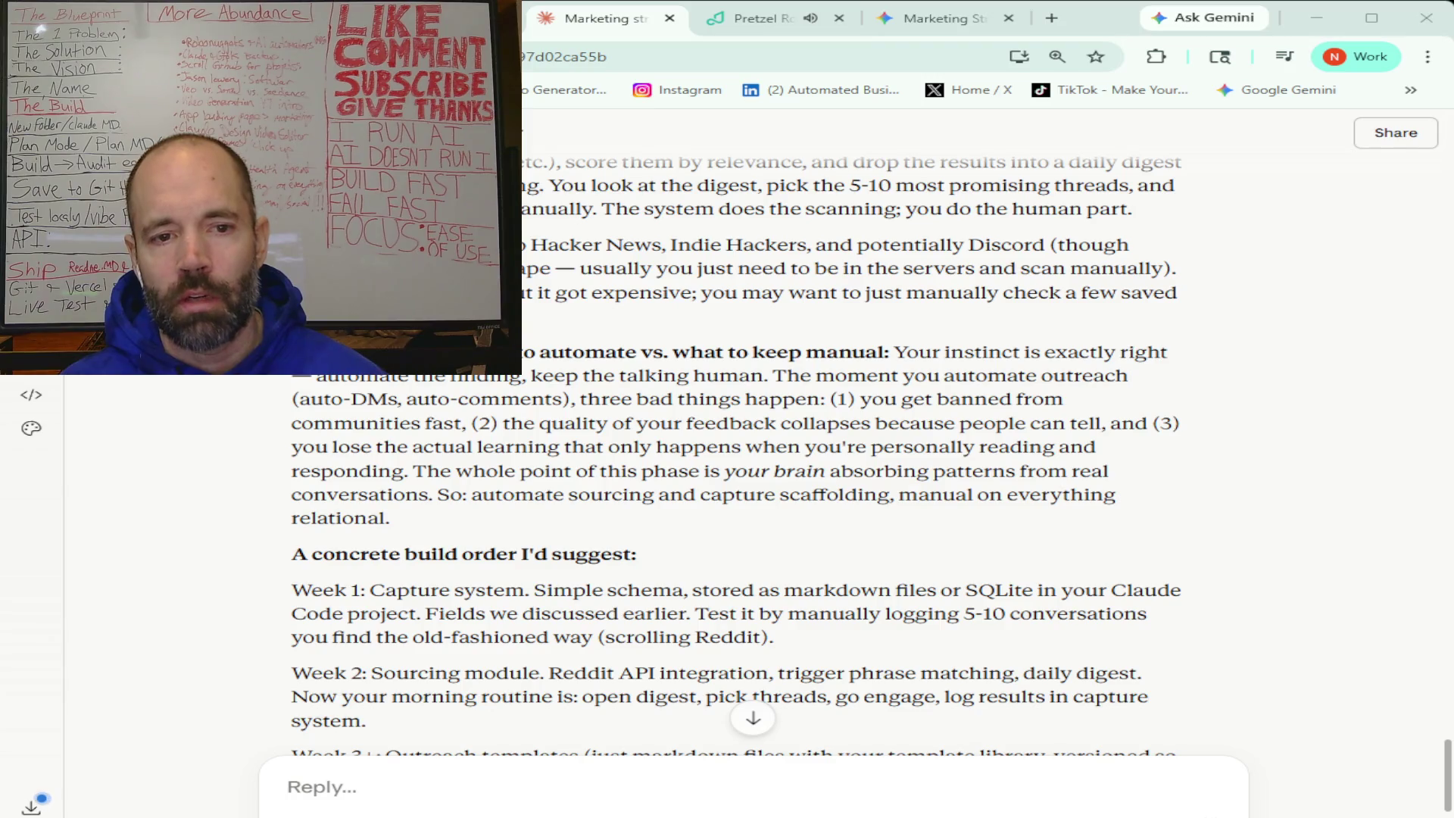
- Scroll to the end of the reply covering UTM or referral-code attribution and the Reddit API question
{"action": "scroll", "coordinate": [734, 454], "scroll_direction": "down", "scroll_amount": 4}
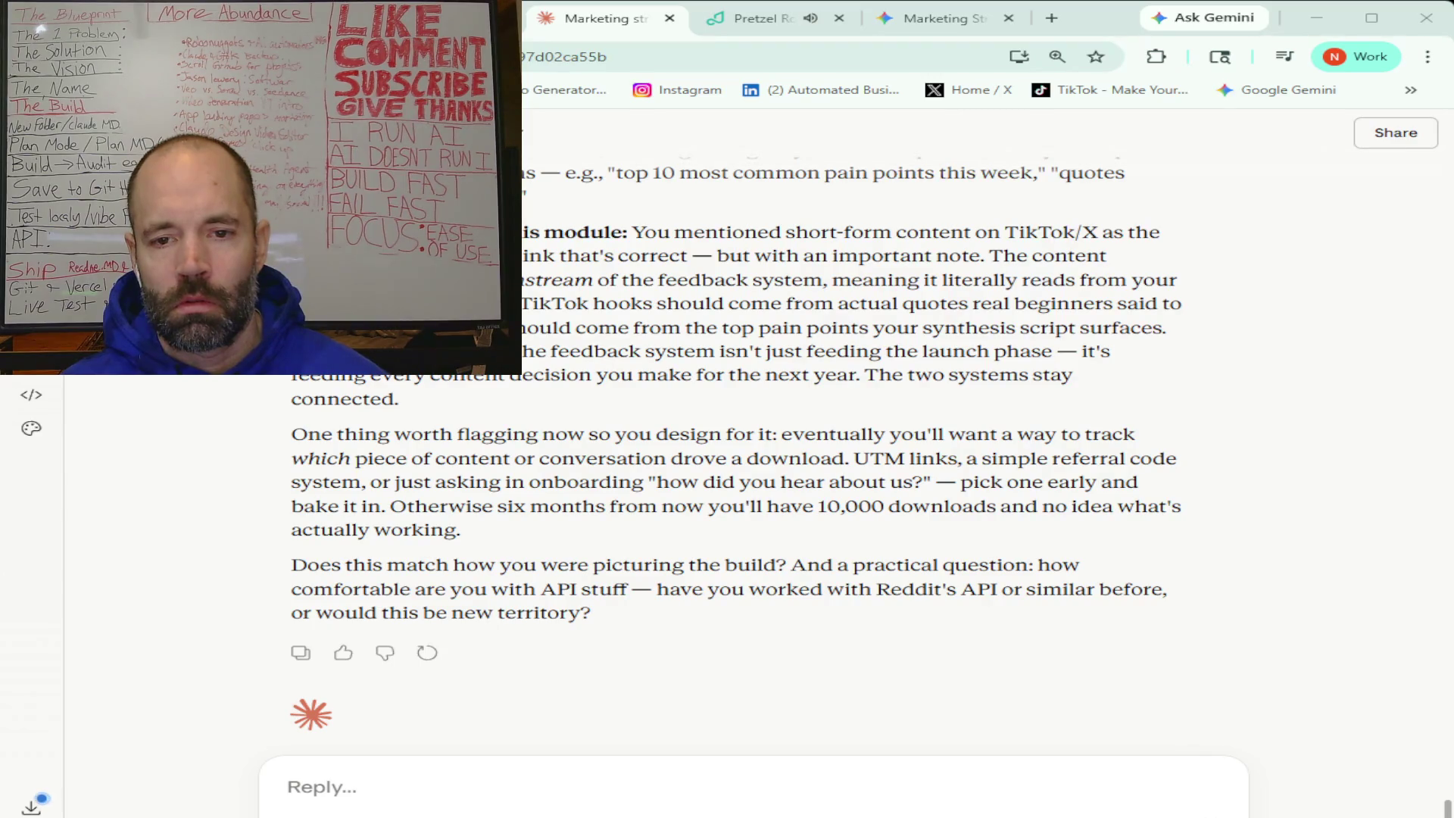
- Reply that Reddit's API is new to you and ask how UTM links track clicks per platform
{"action": "left_click", "coordinate": [486, 788]}
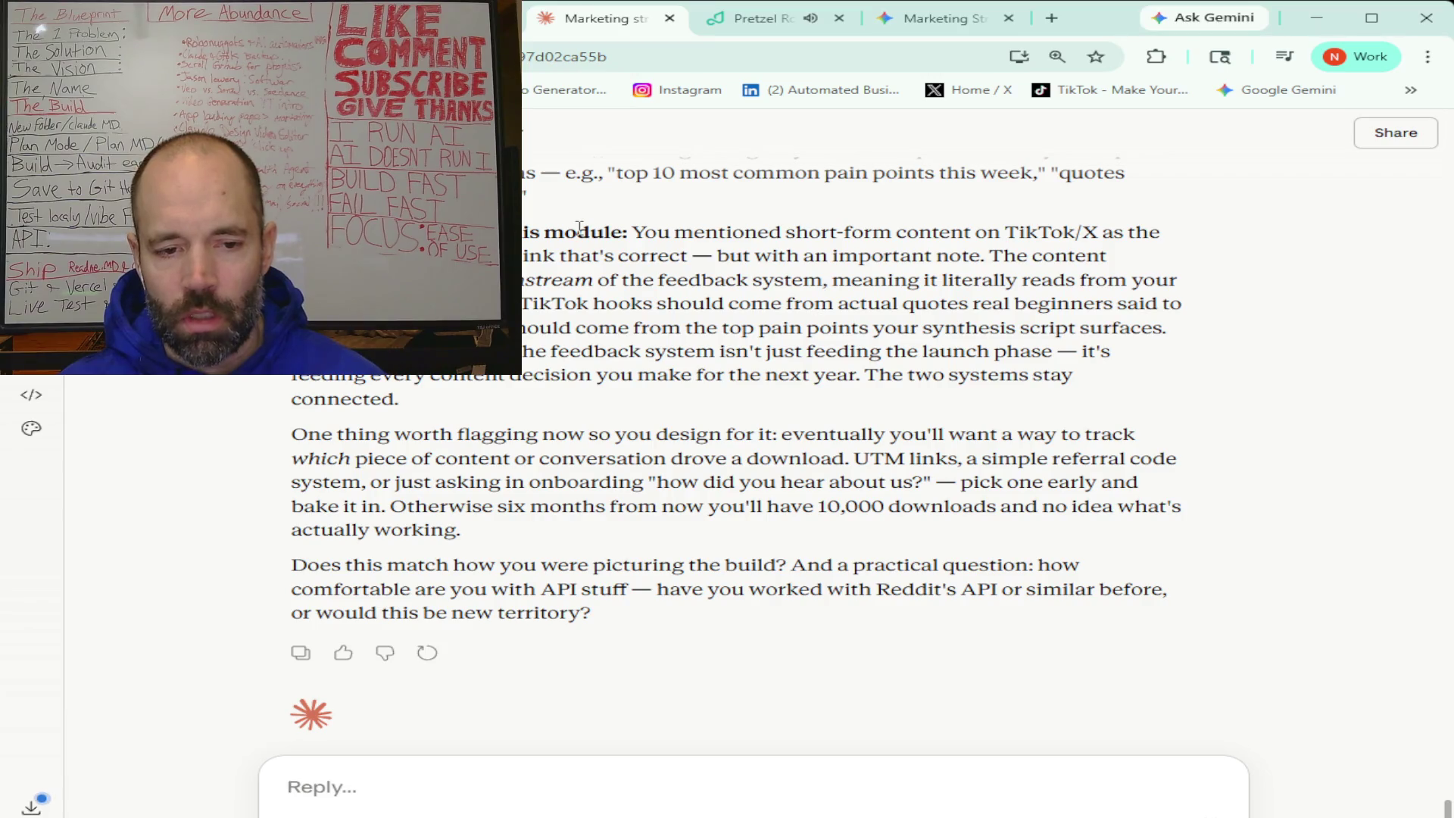
{"action": "type", "text": "I think for the most part"}
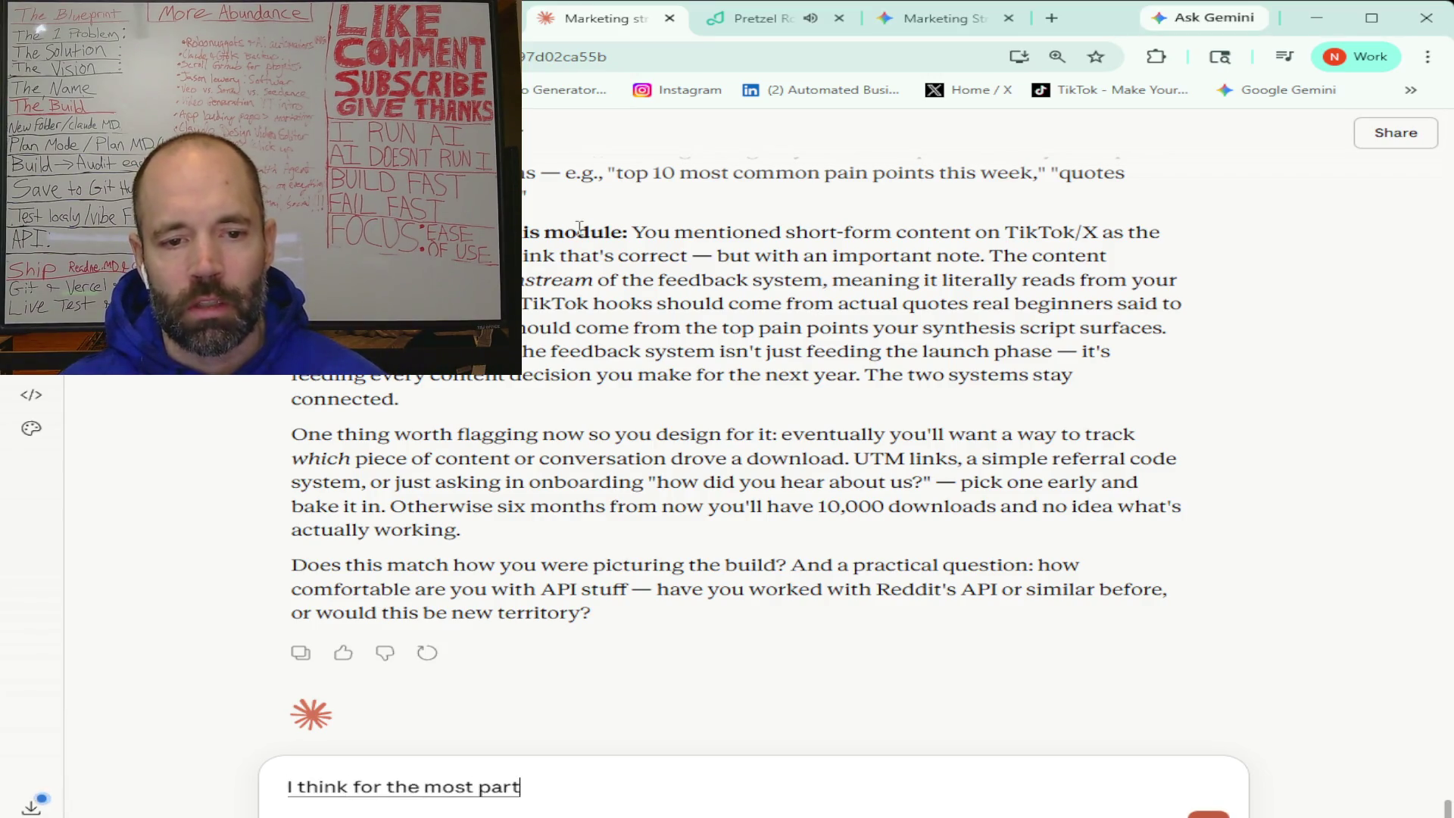
{"action": "type", "text": " this is like the foundation and"}
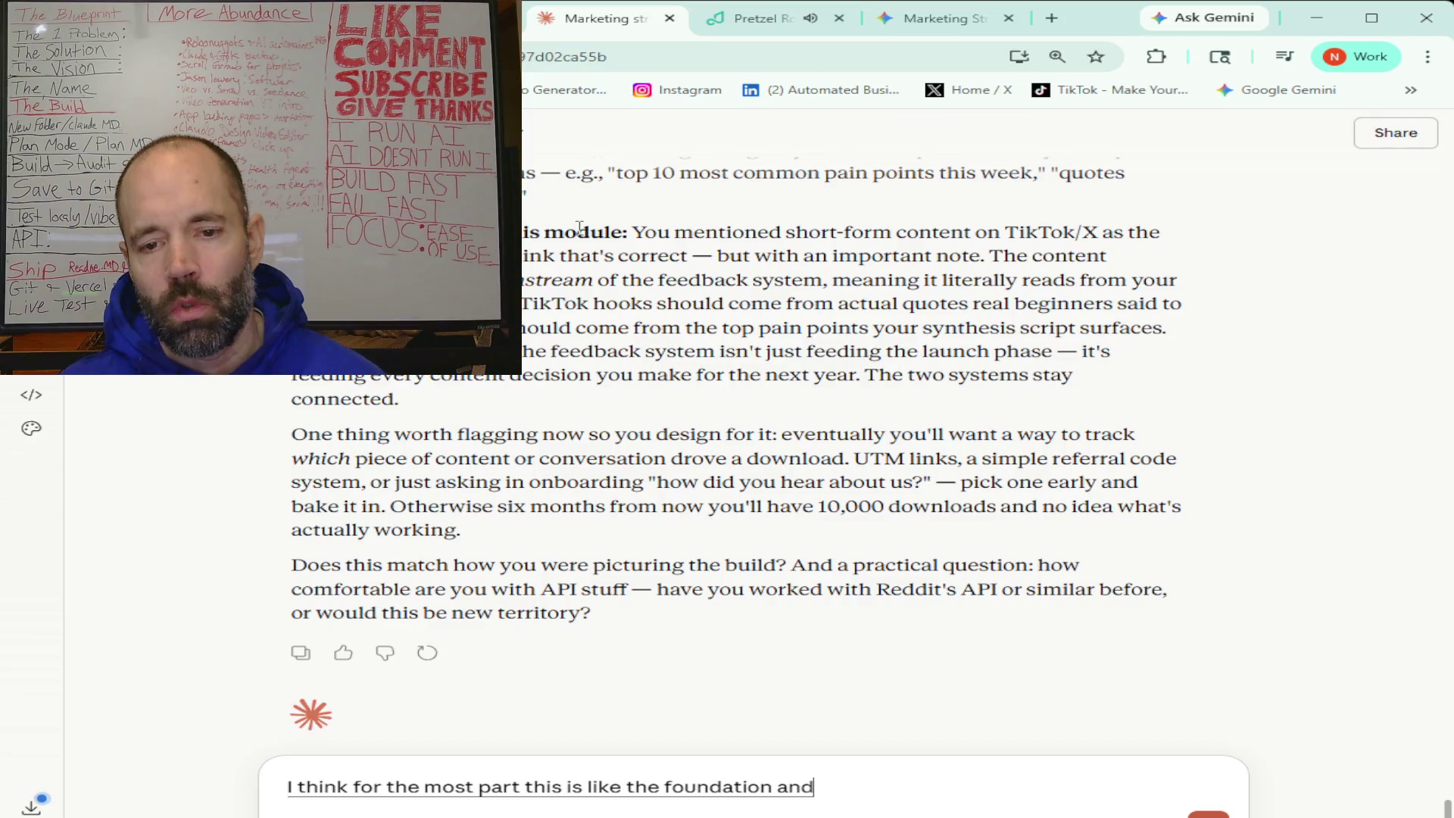
{"action": "type", "text": " we both agree on what I want this to be and do"}
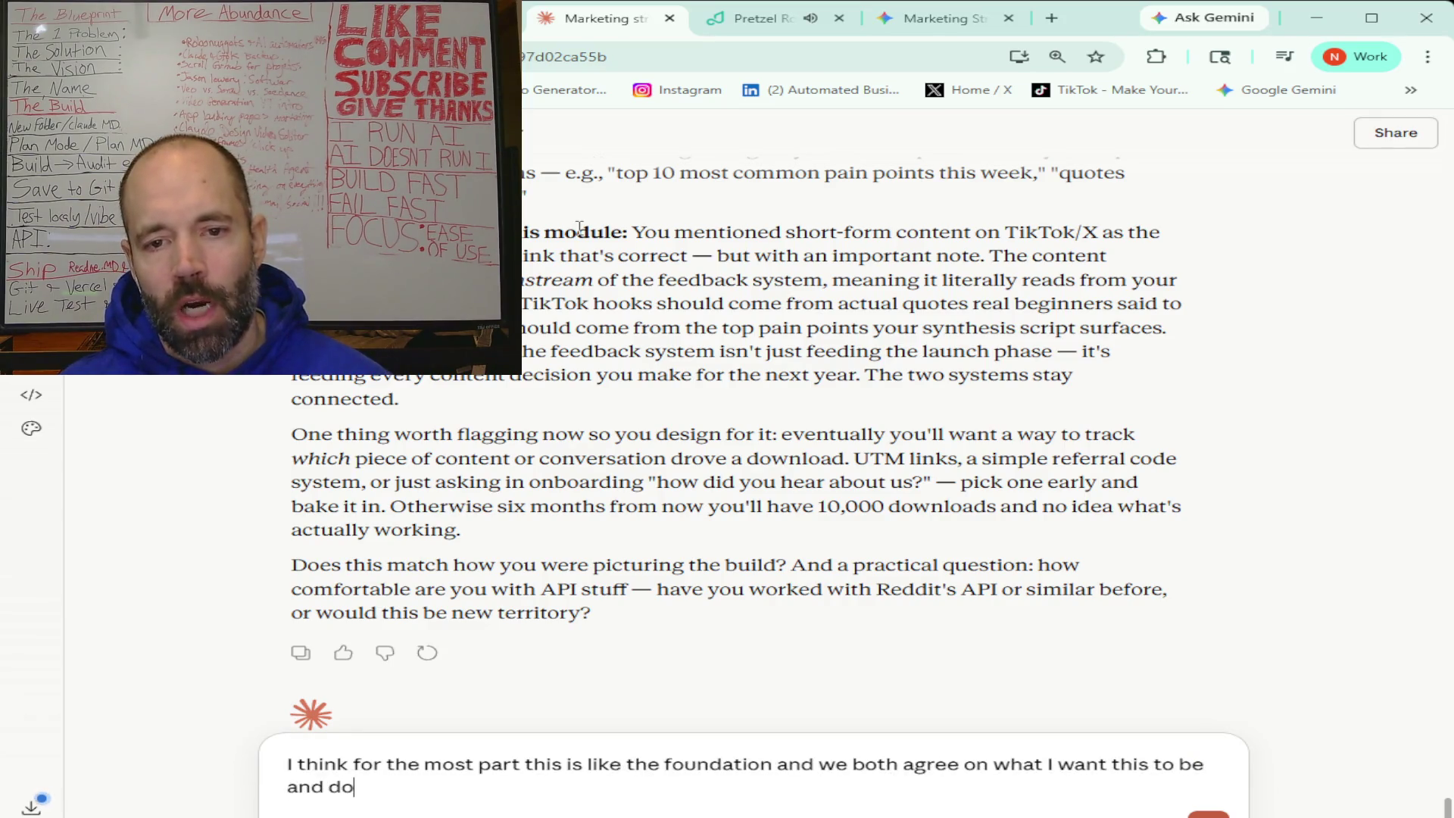
{"action": "type", "text": " so I have never used Reddit's API before"}
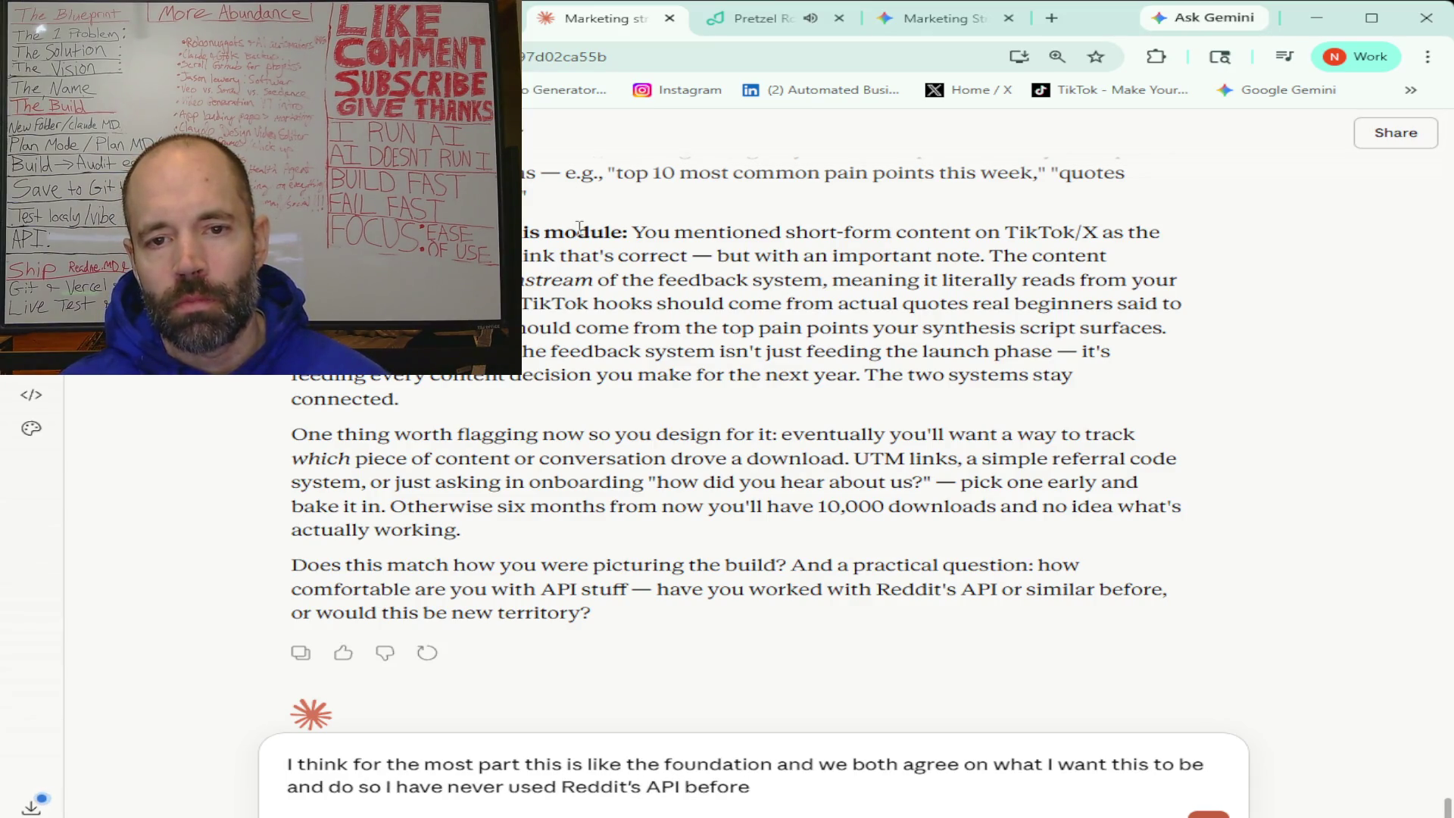
{"action": "type", "text": " umm just help me understand"}
{"action": "type", "text": " UTM links sounds to me like"}
{"action": "type", "text": " the best way to go about tracking"}
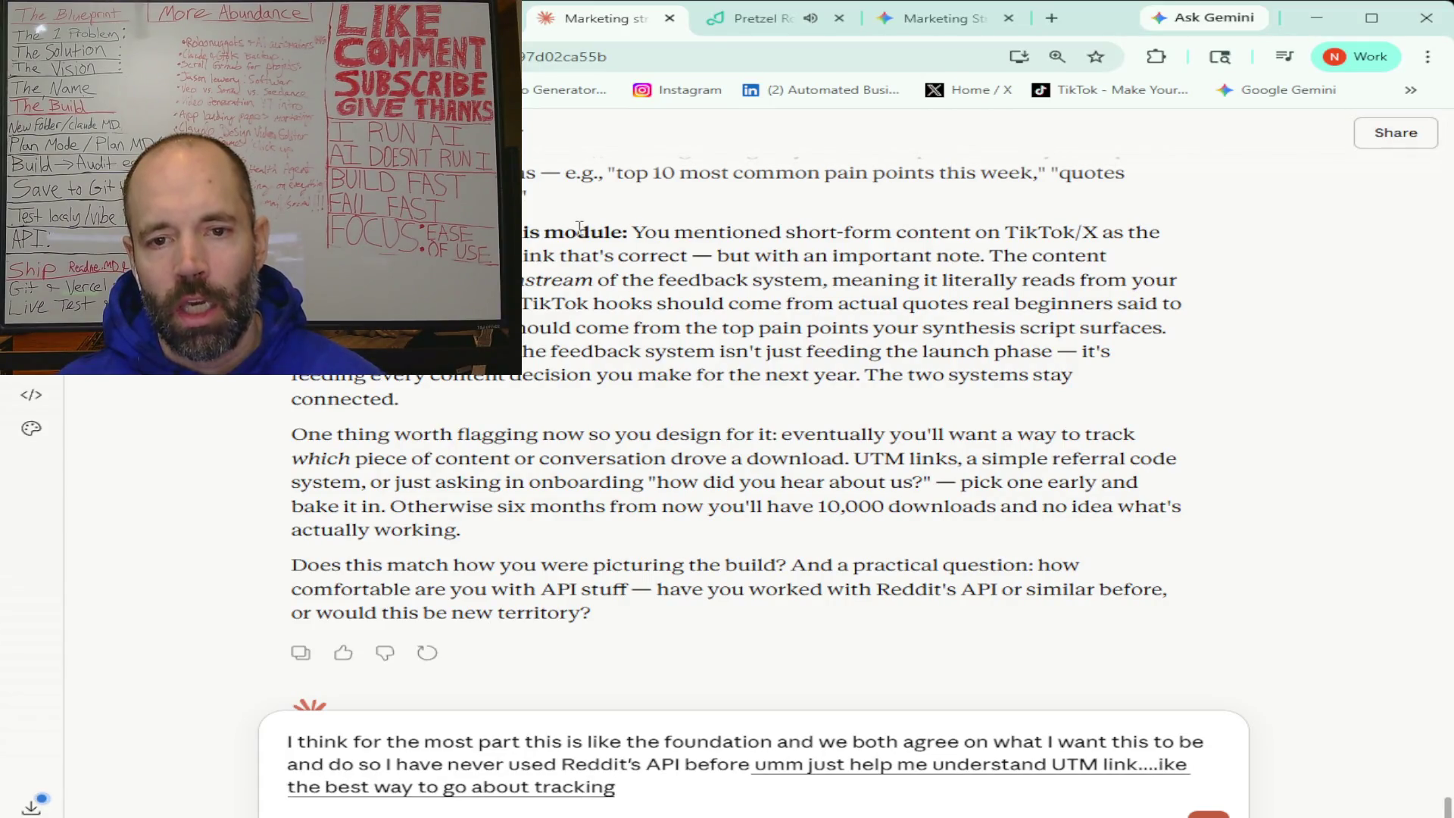
{"action": "type", "text": " and essentially what I would do is like I'd be able"}
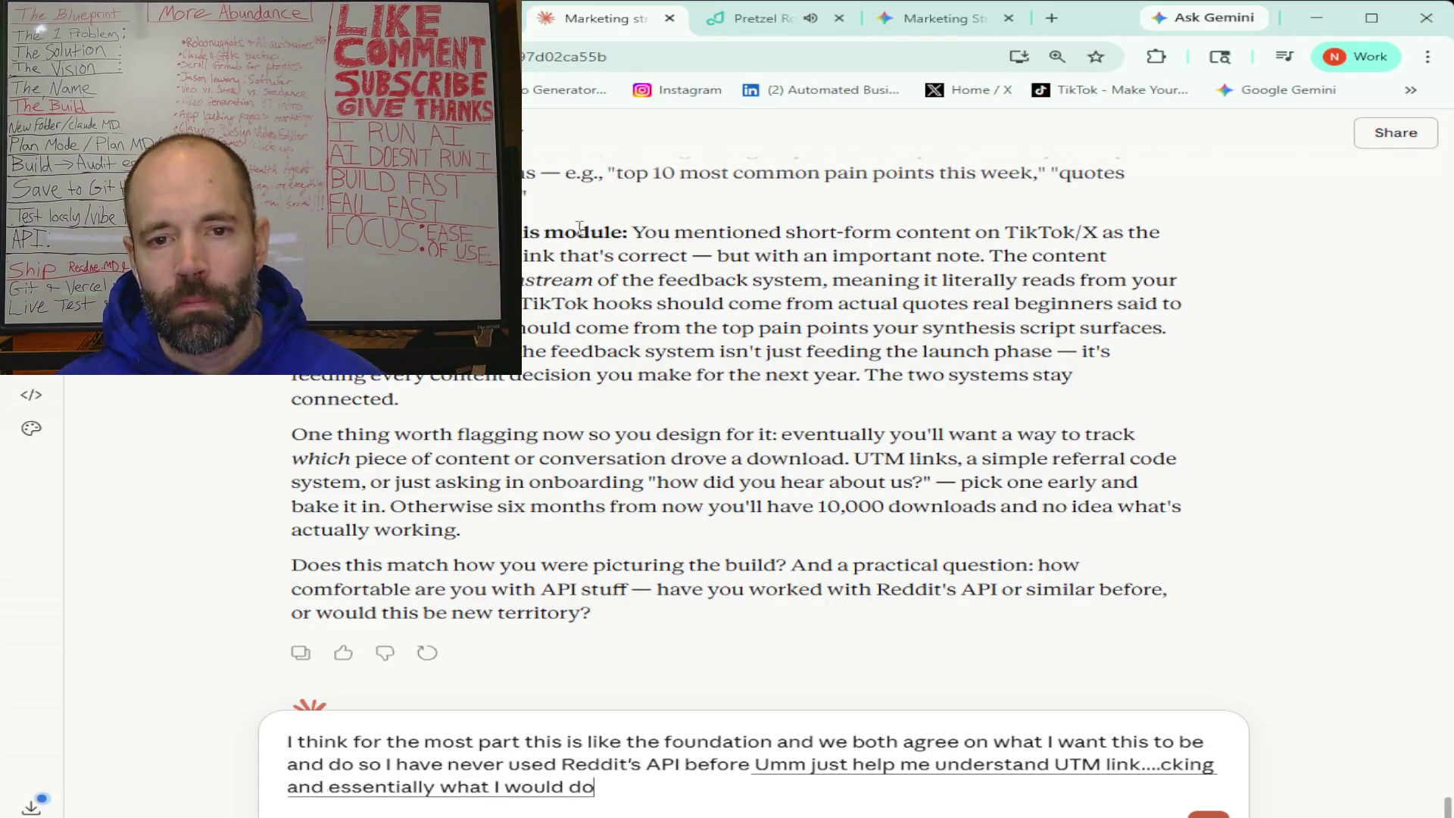
{"action": "type", "text": " to make it so"}
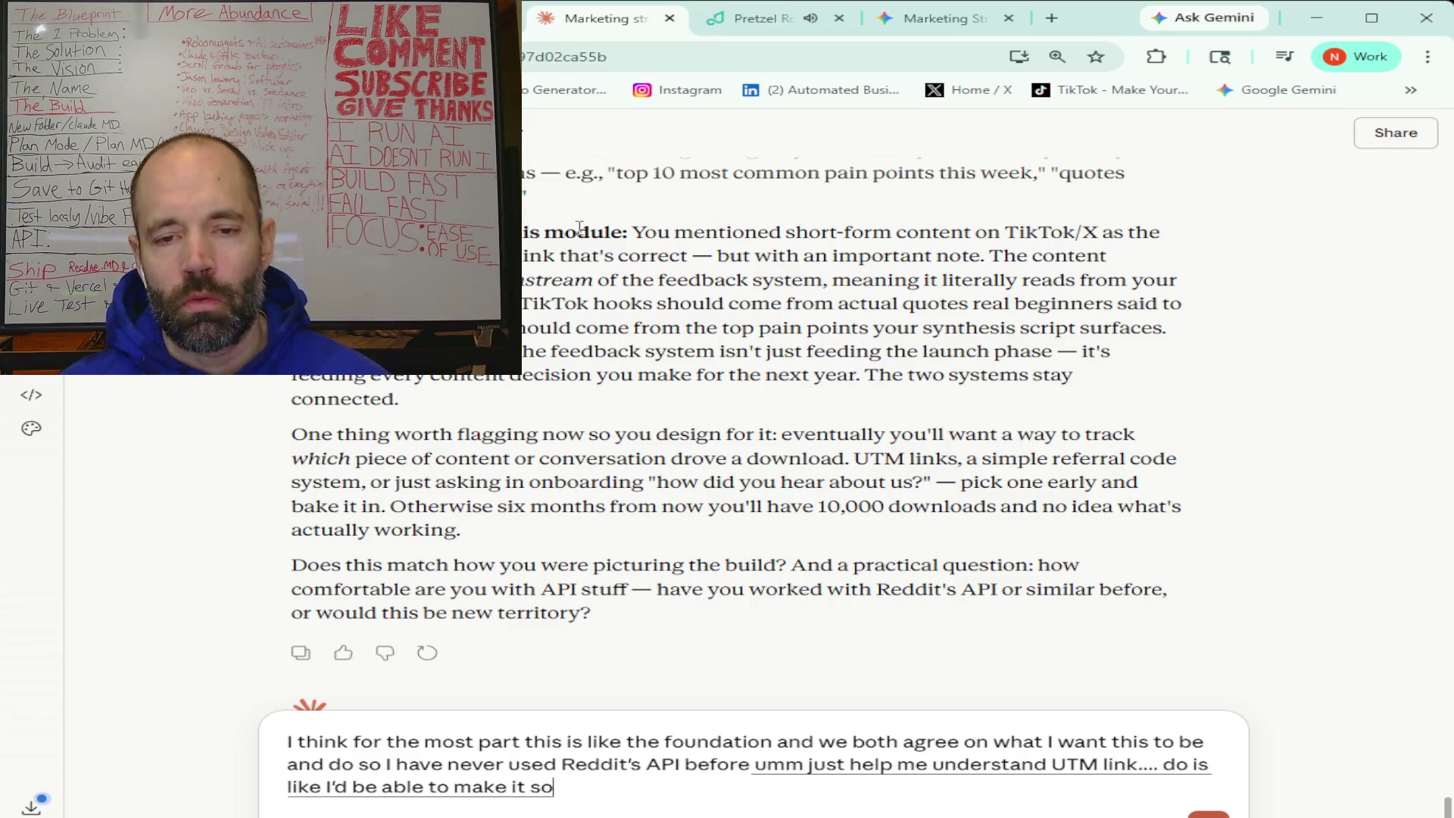
{"action": "type", "text": " with with each platform"}
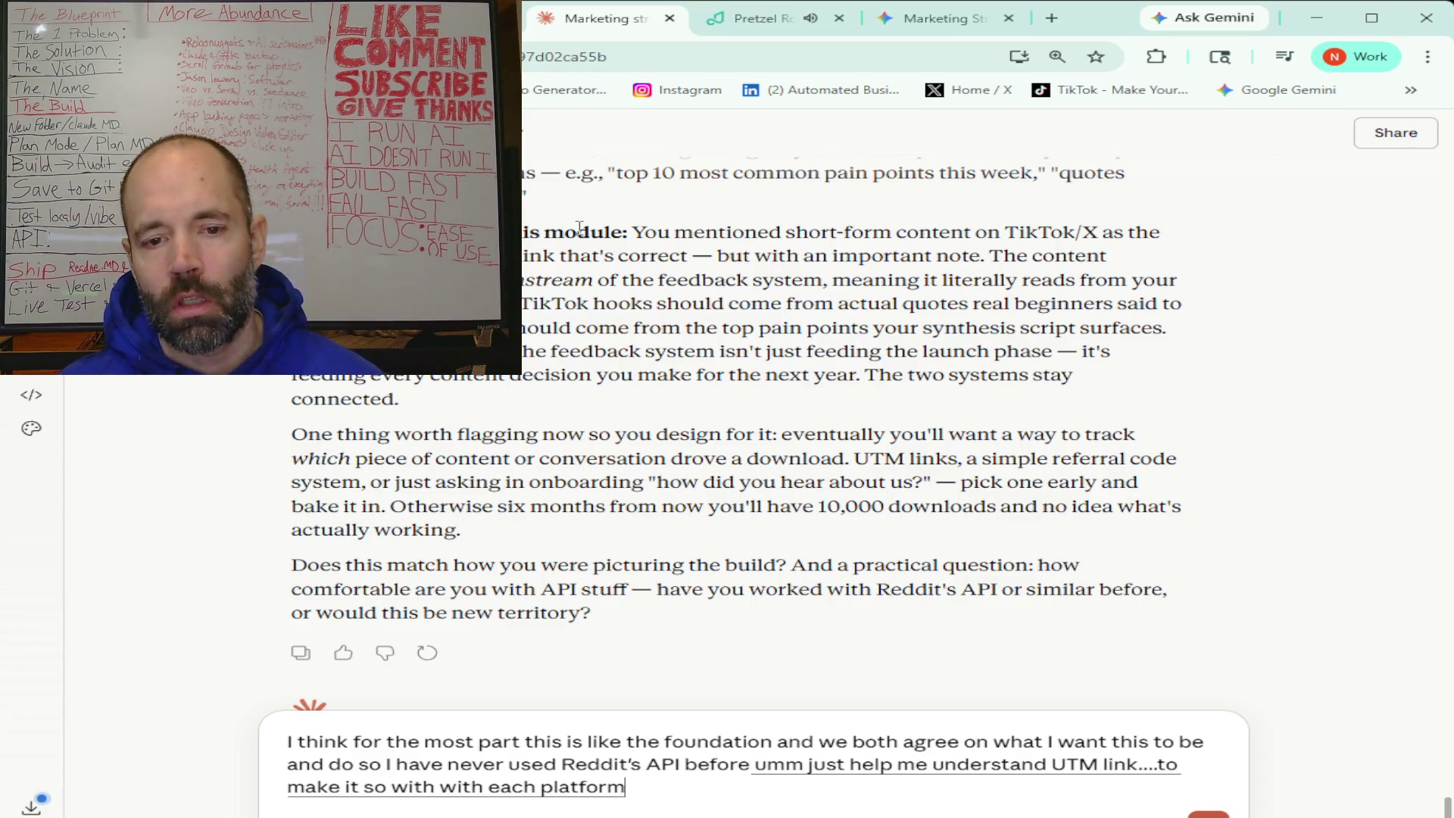
{"action": "type", "text": " I send a link out to"}
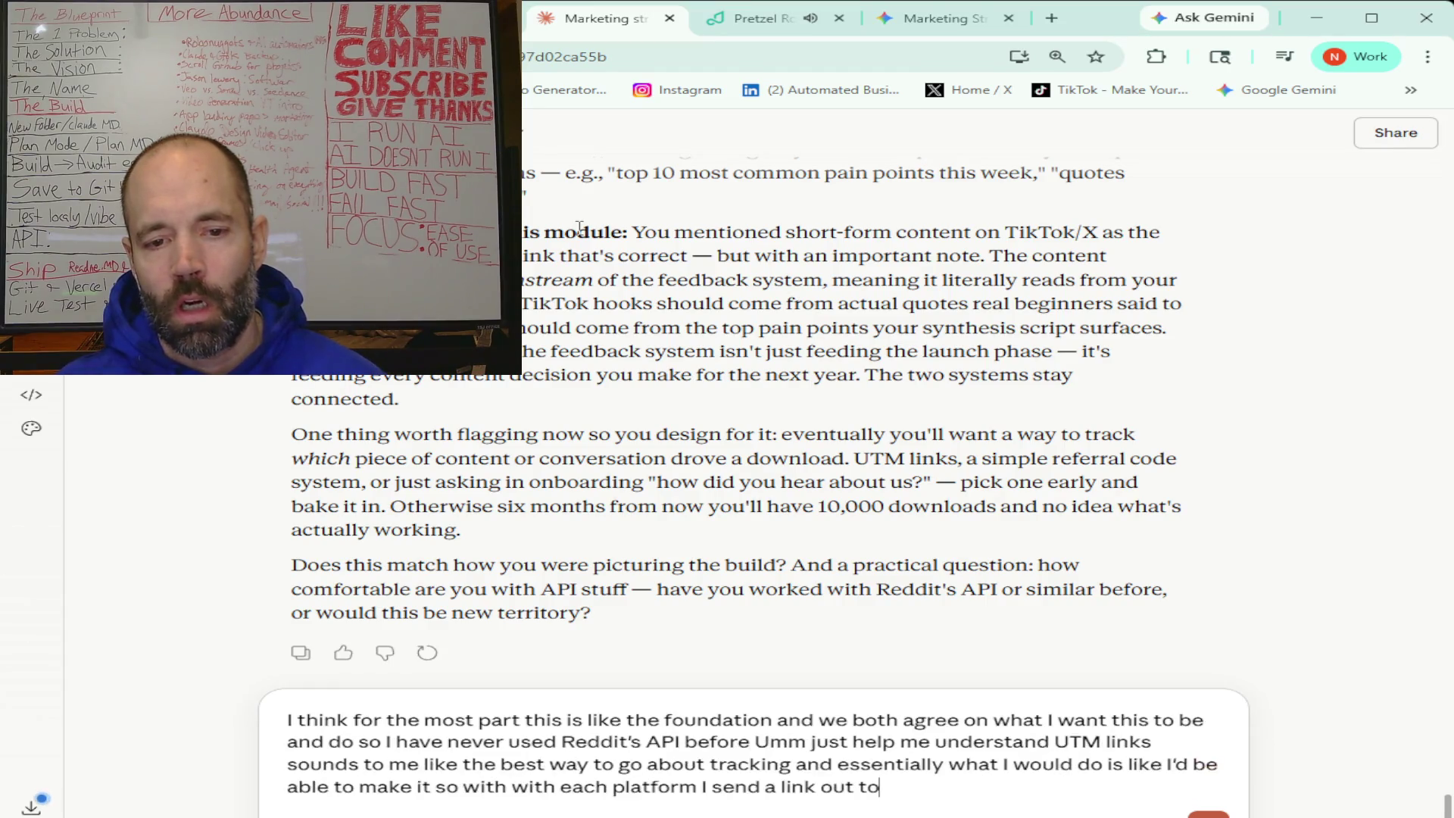
{"action": "type", "text": " the link would be wired"}
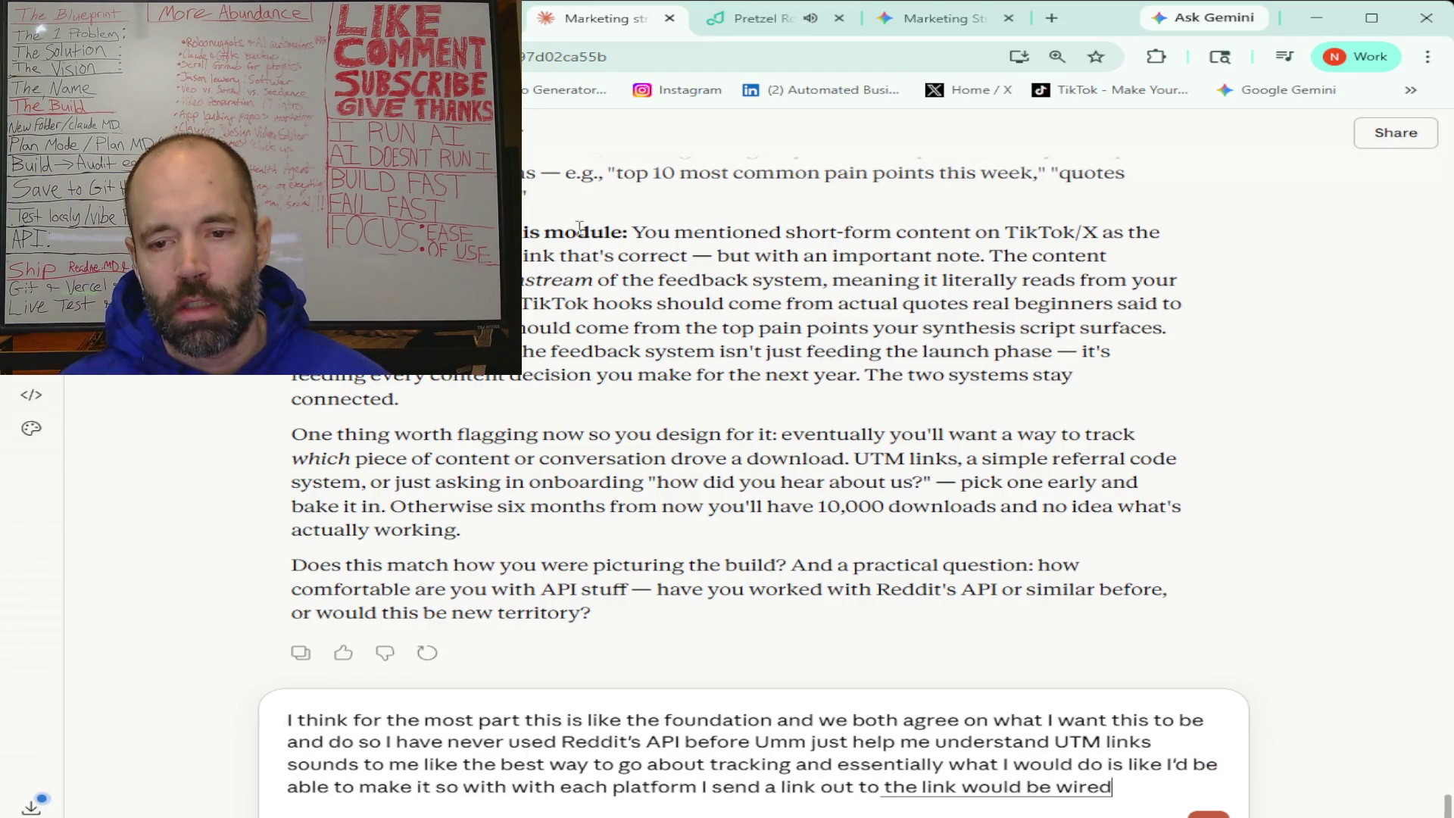
{"action": "type", "text": " so that I would be able to tell"}
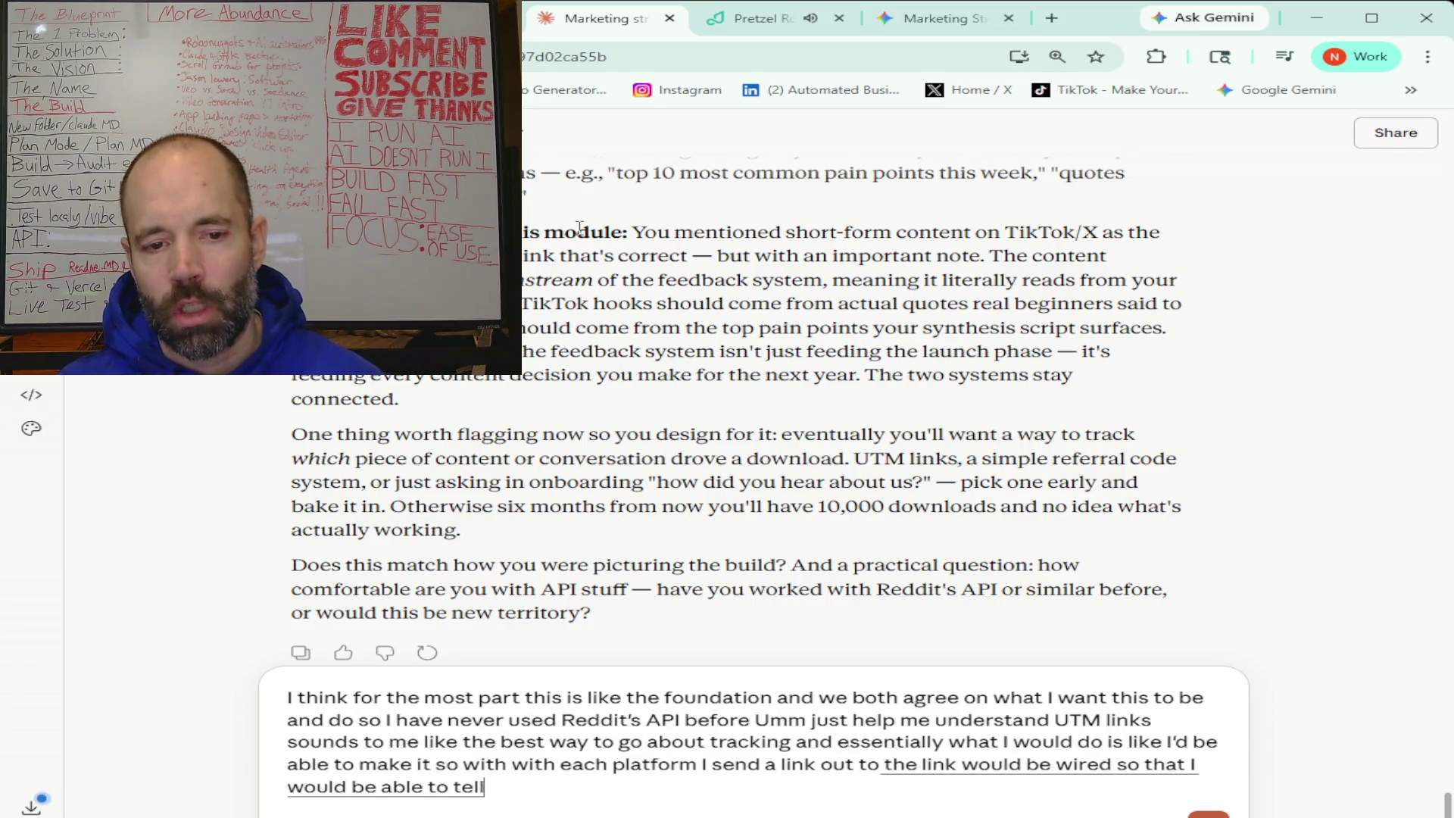
{"action": "type", "text": " when someone clicks on it which platform they came from"}
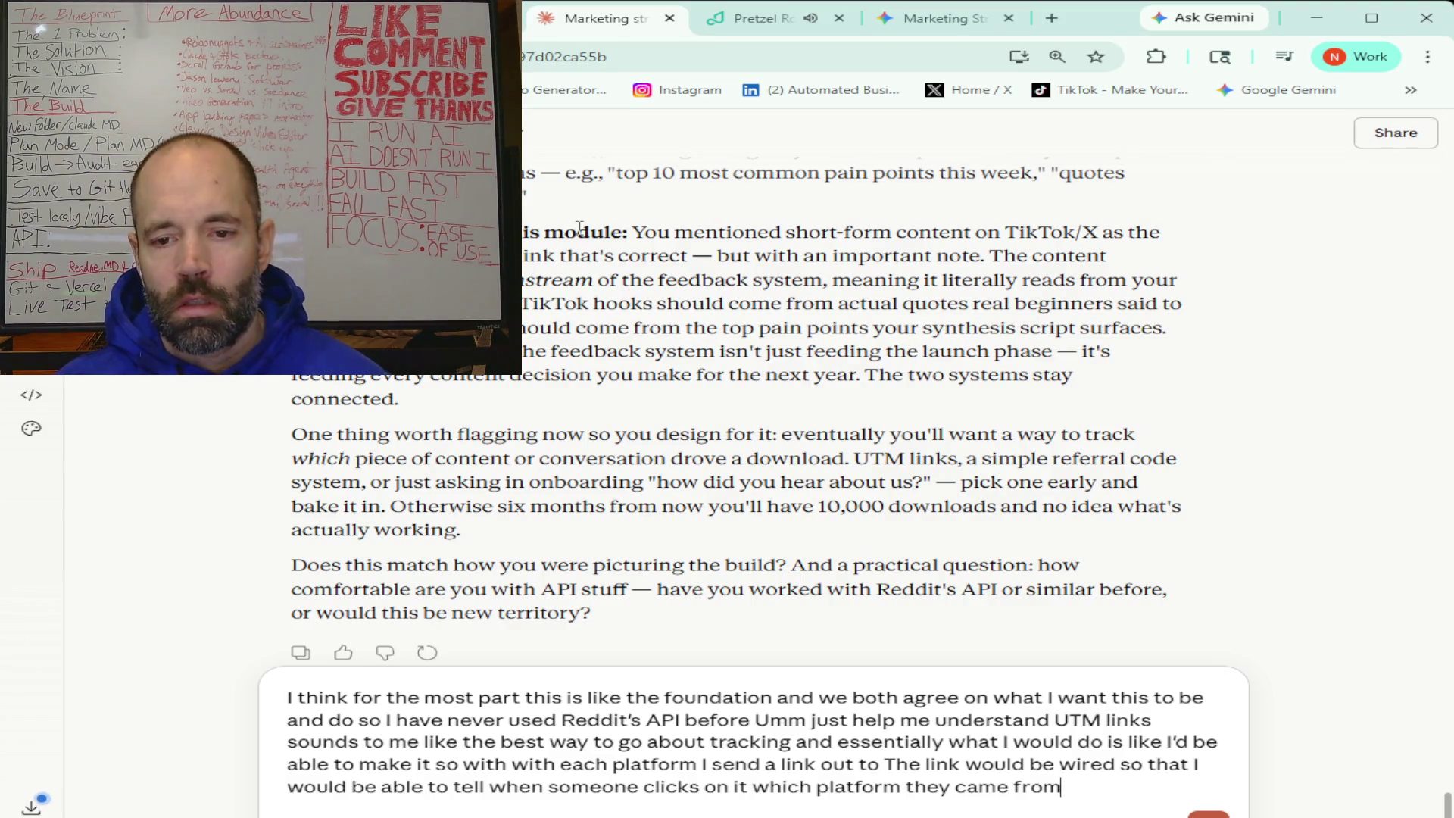
{"action": "type", "text": " let me know"}
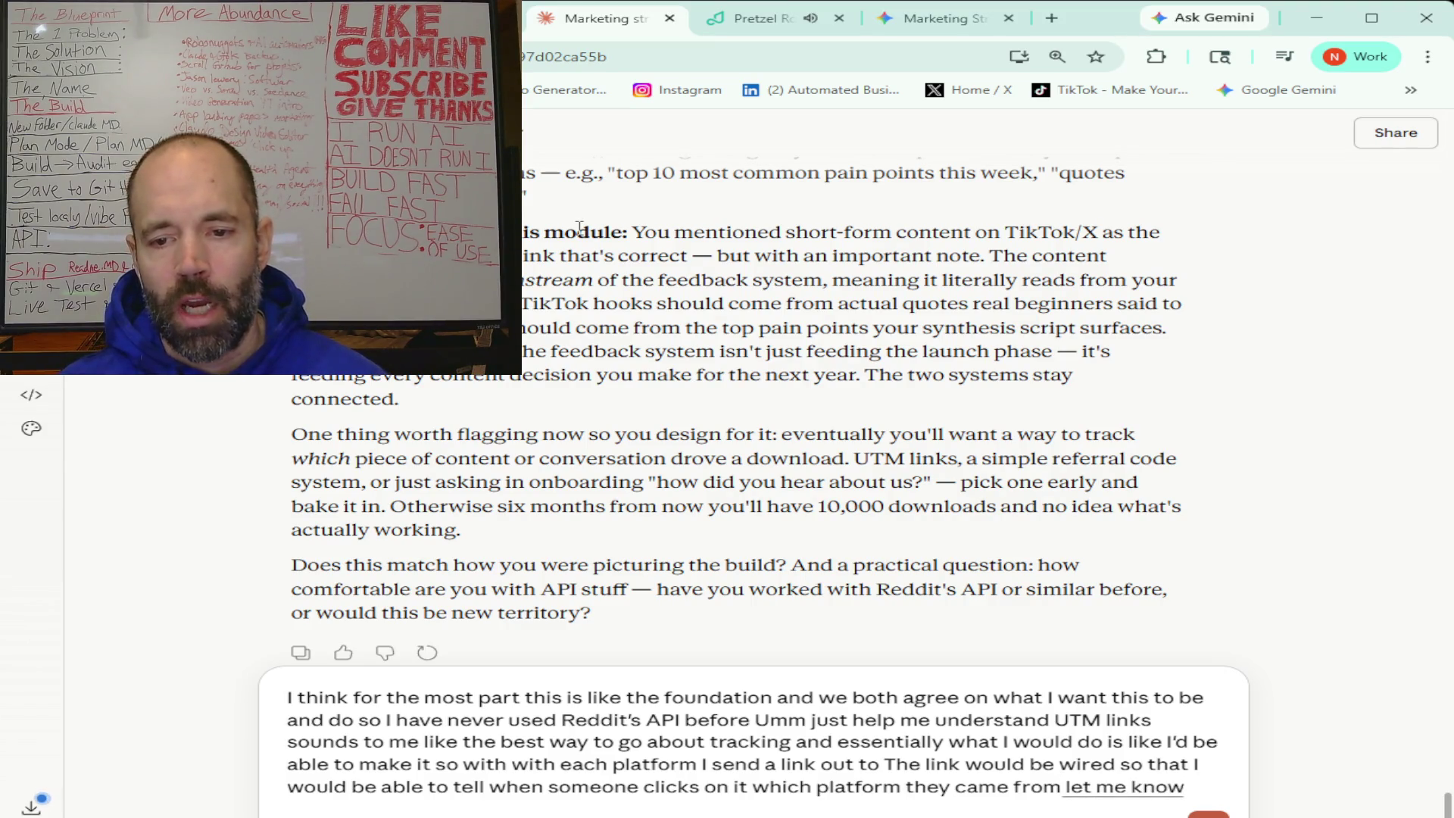
{"action": "type", "text": " where we're at umm if i'm understanding everything"}
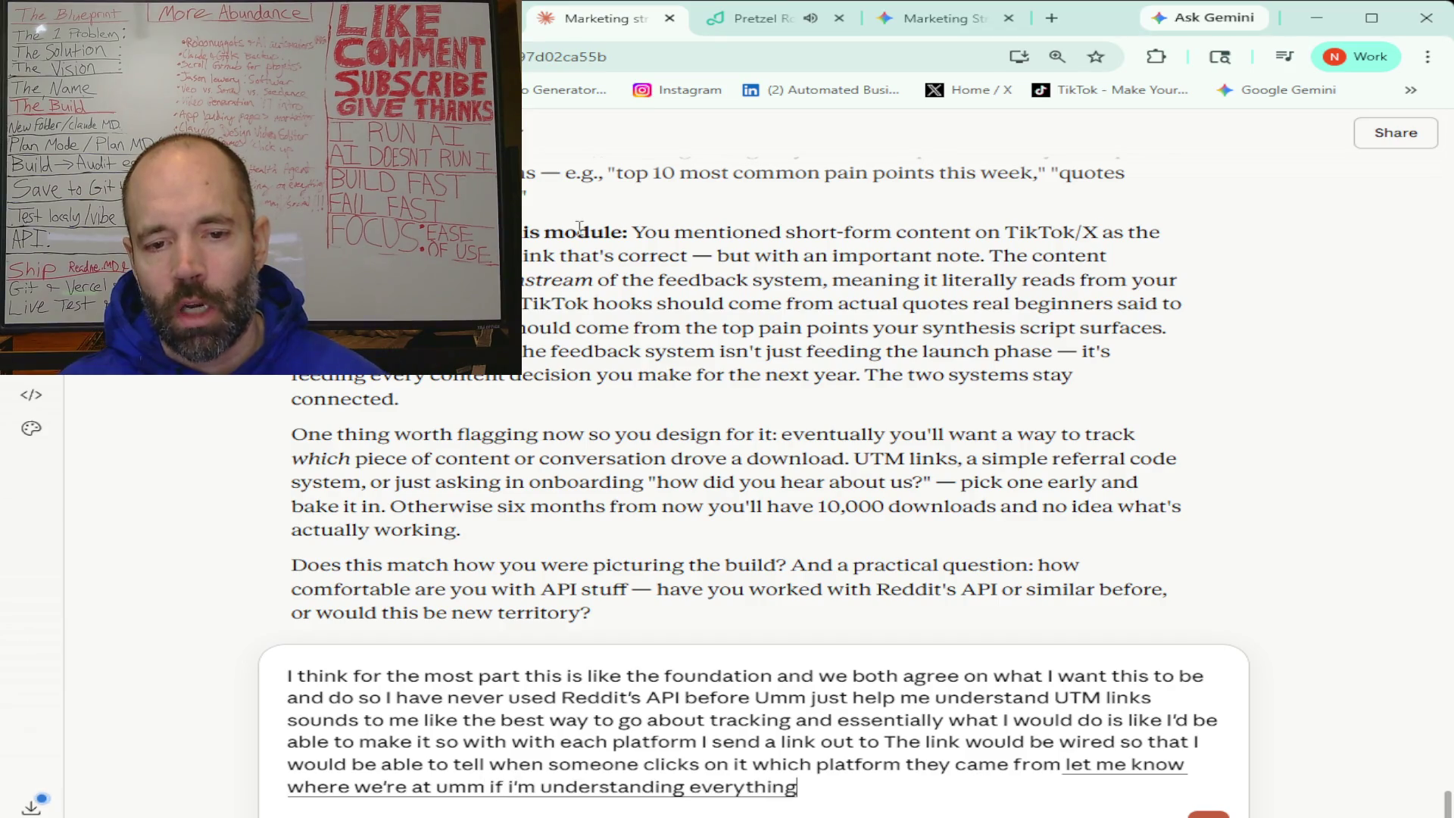
{"action": "type", "text": " right"}
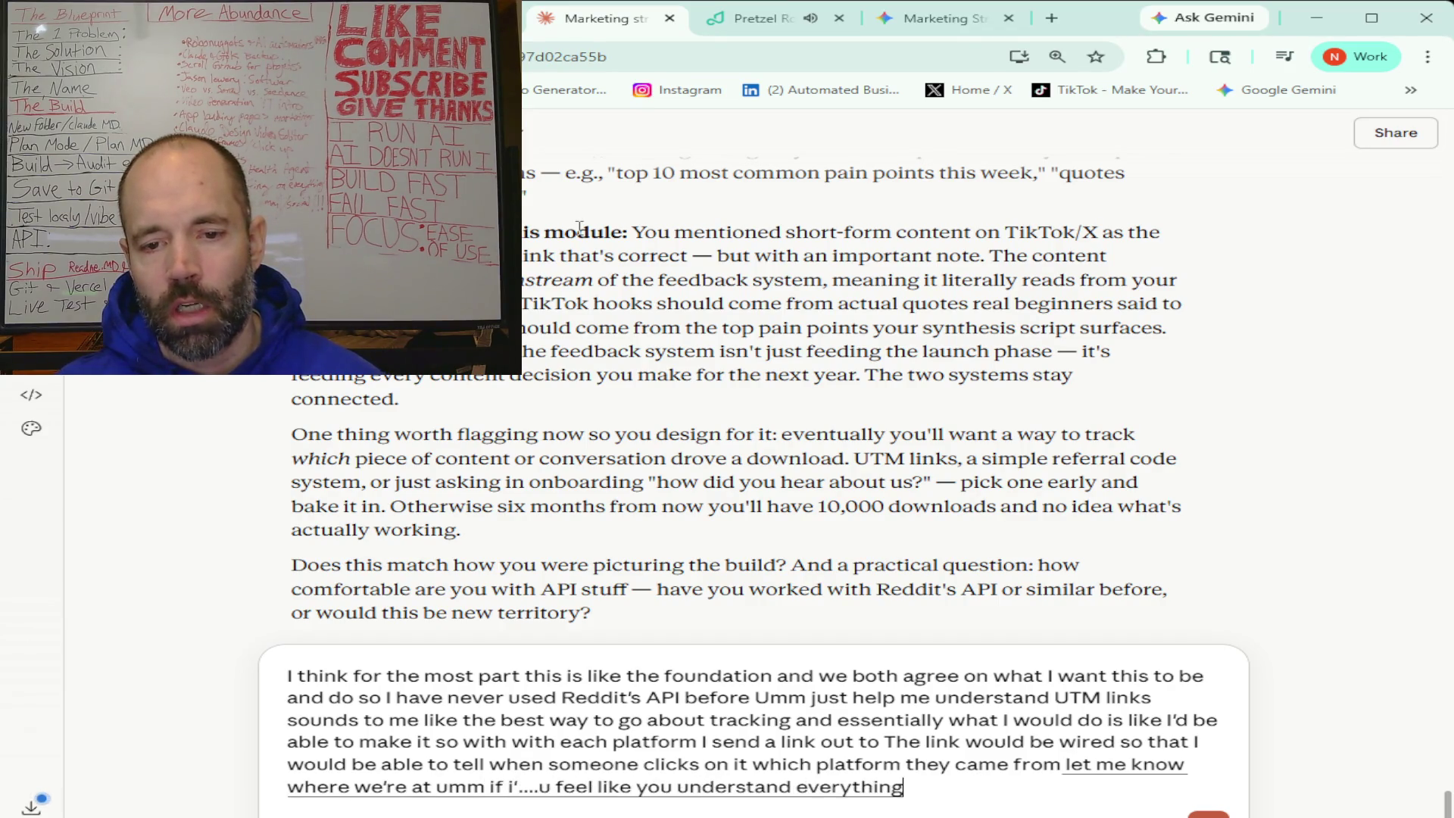
{"action": "type", "text": " if you're seeing a better way anything"}
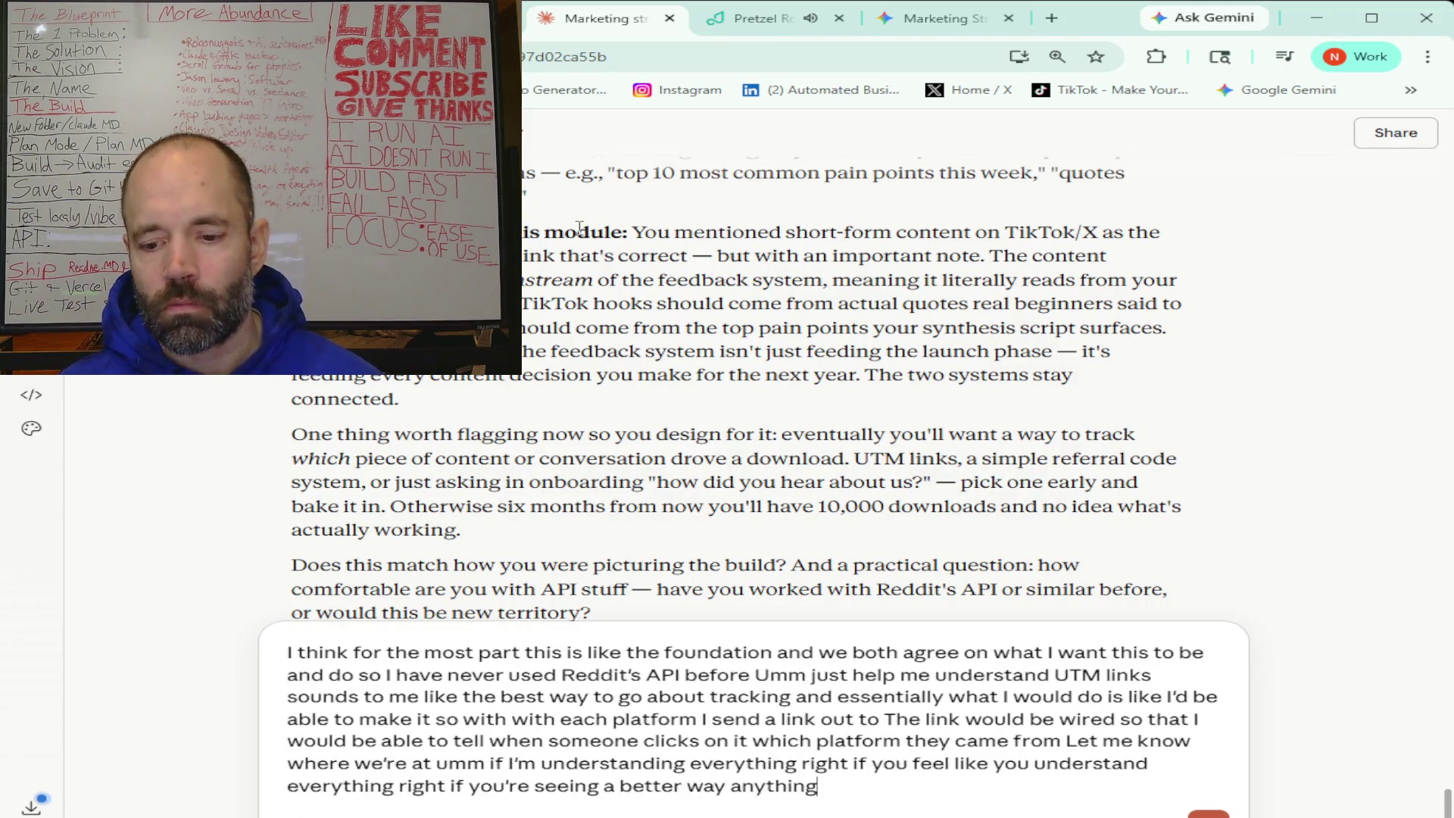
{"action": "type", "text": " that I've mentioned"}
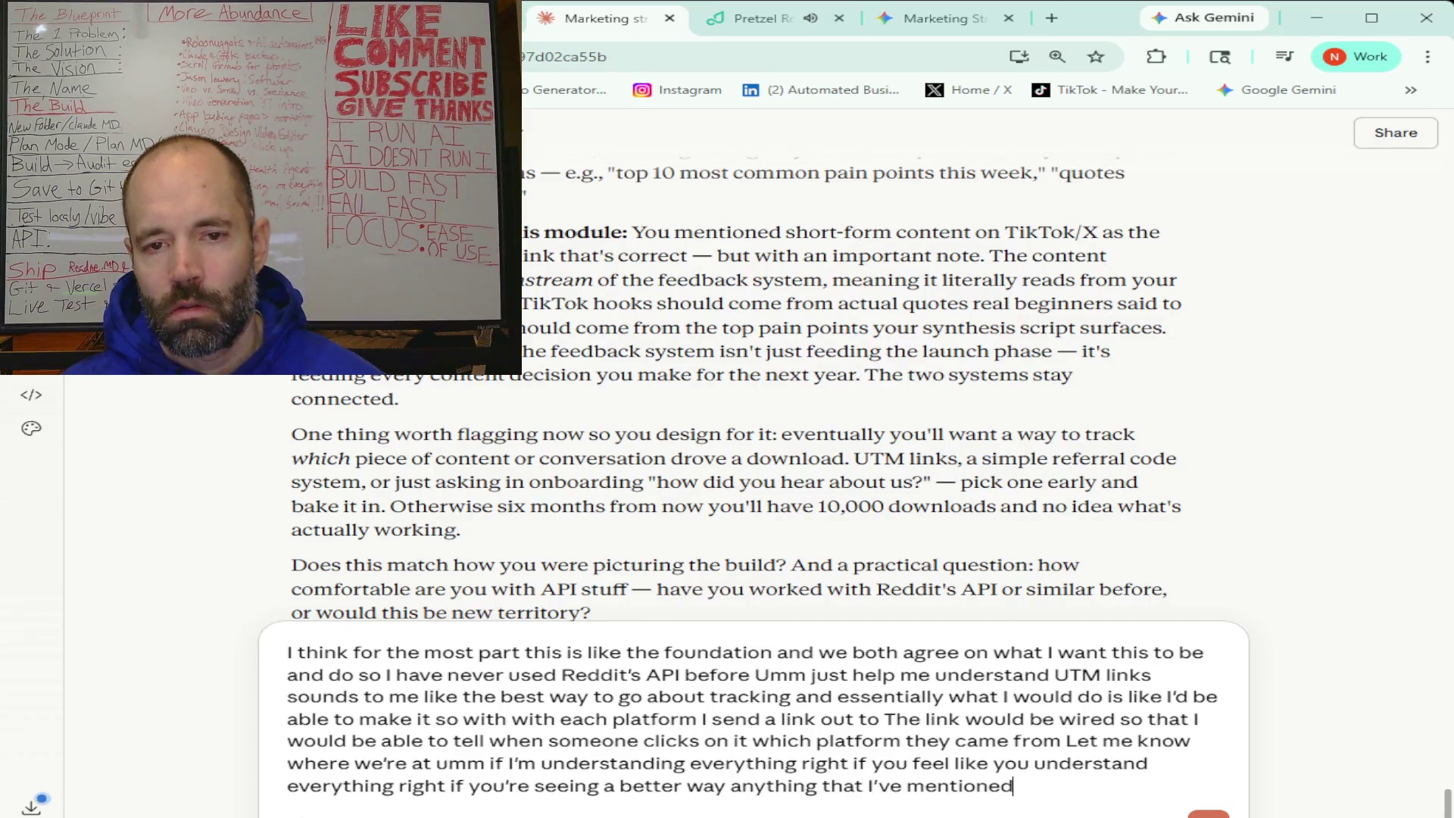
{"action": "key", "text": "Return"}
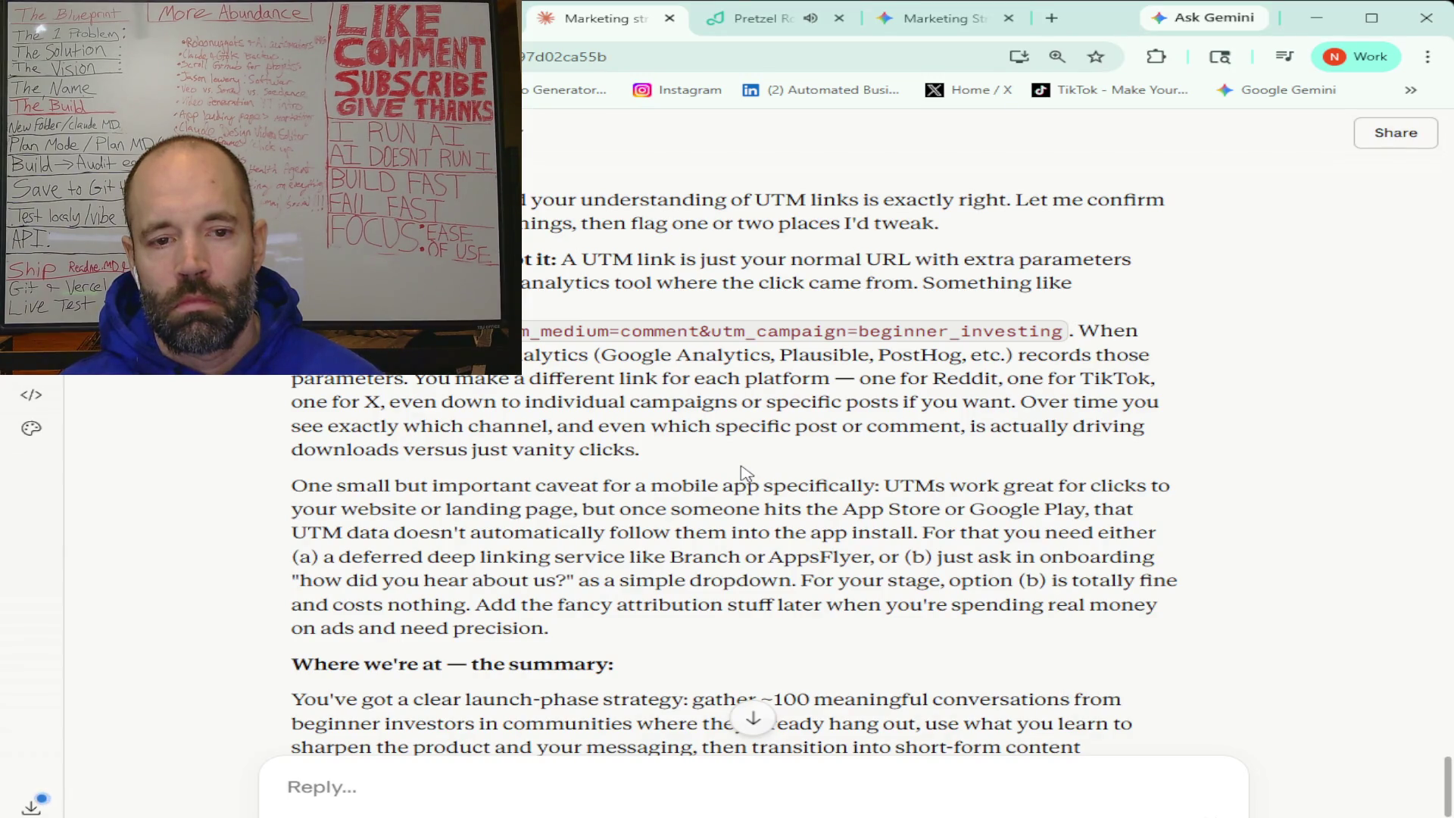
{"action": "scroll", "coordinate": [747, 473], "scroll_direction": "down", "scroll_amount": 5}
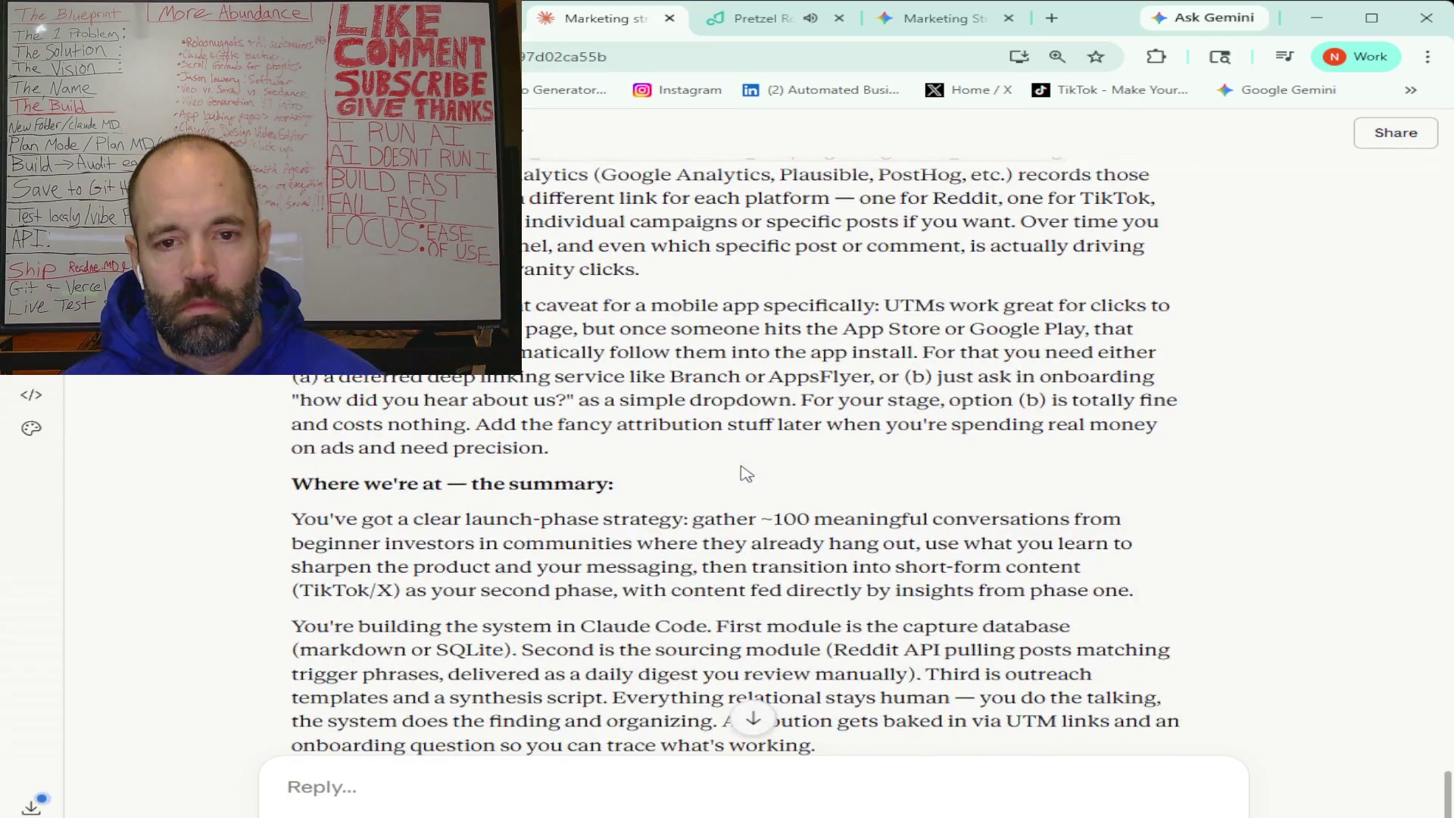
{"action": "scroll", "coordinate": [744, 471], "scroll_direction": "down", "scroll_amount": 1}
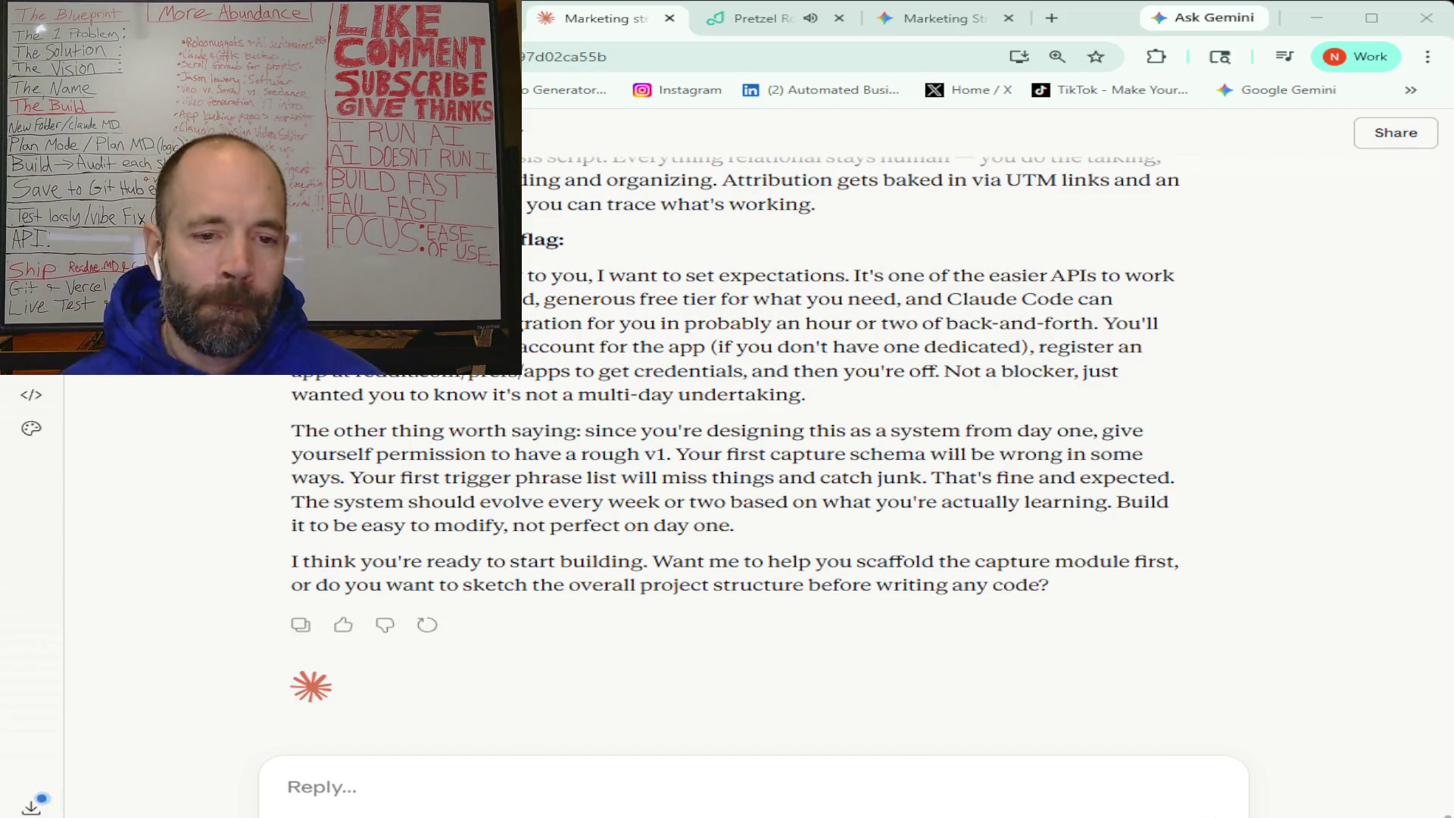
- Ask Claude to scaffold the capture module first and give an overall project structure
{"action": "left_click", "coordinate": [449, 787]}
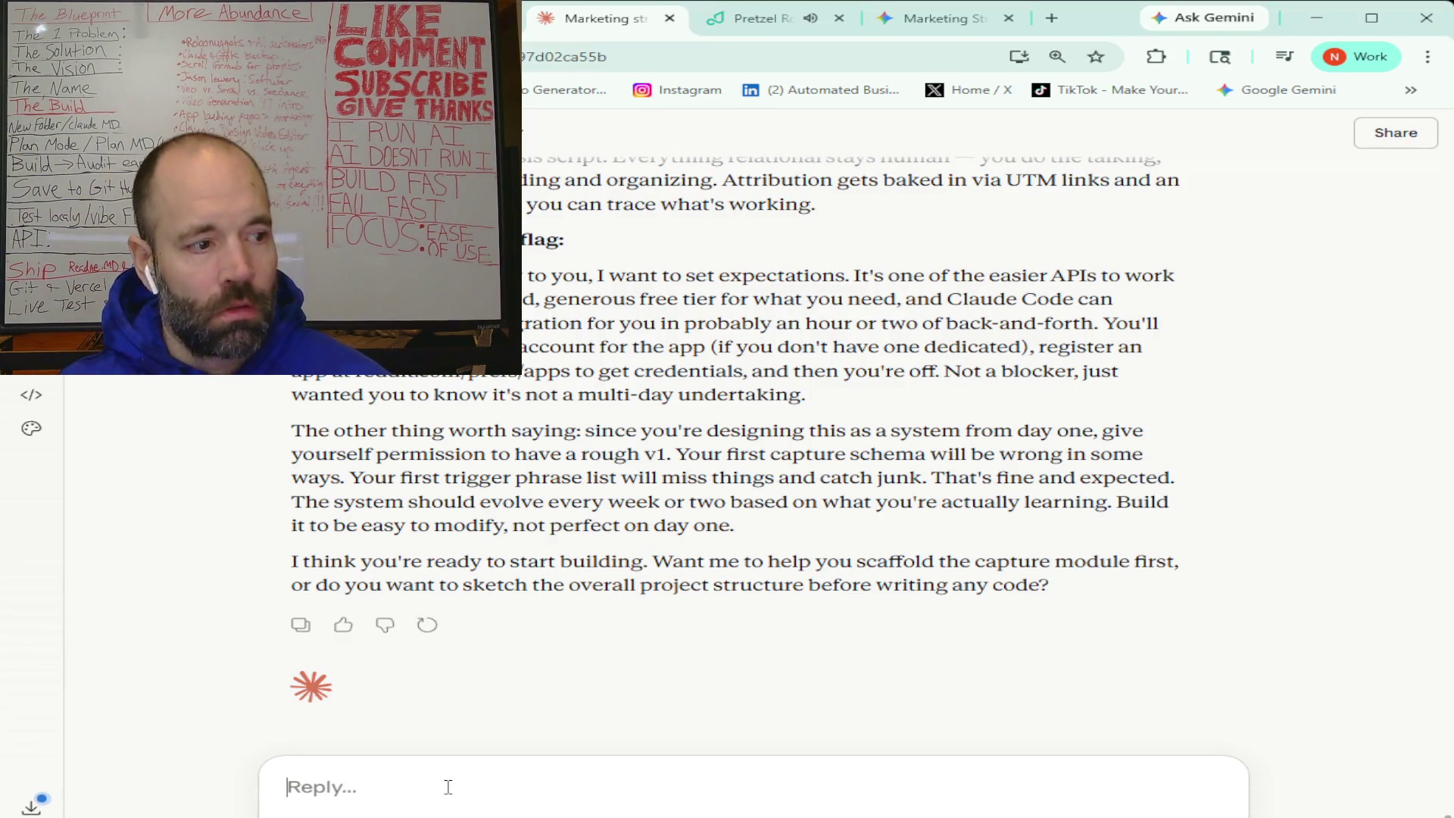
{"action": "type", "text": "I think it's good to"}
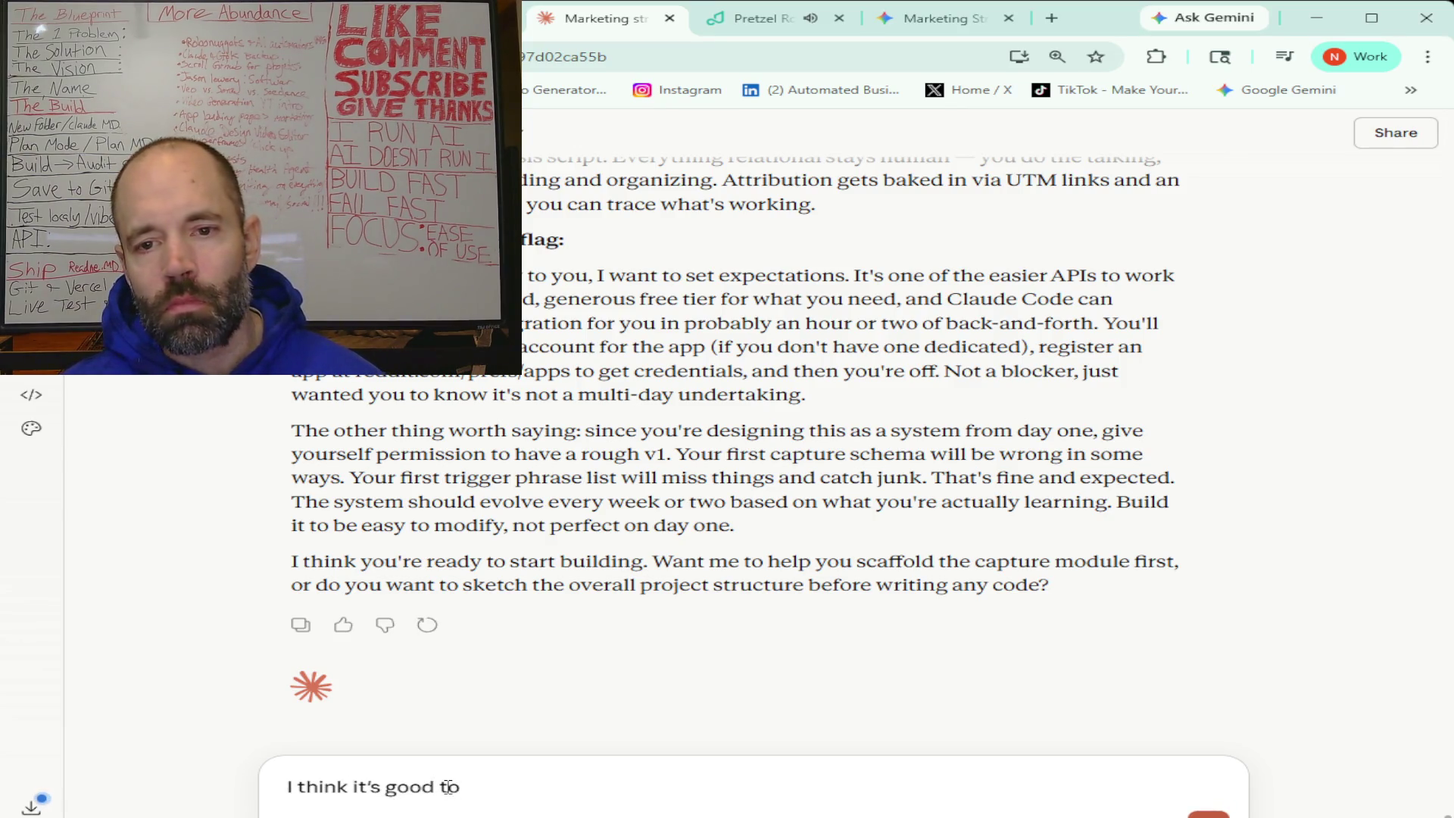
{"action": "type", "text": " scaffold the capture model first"}
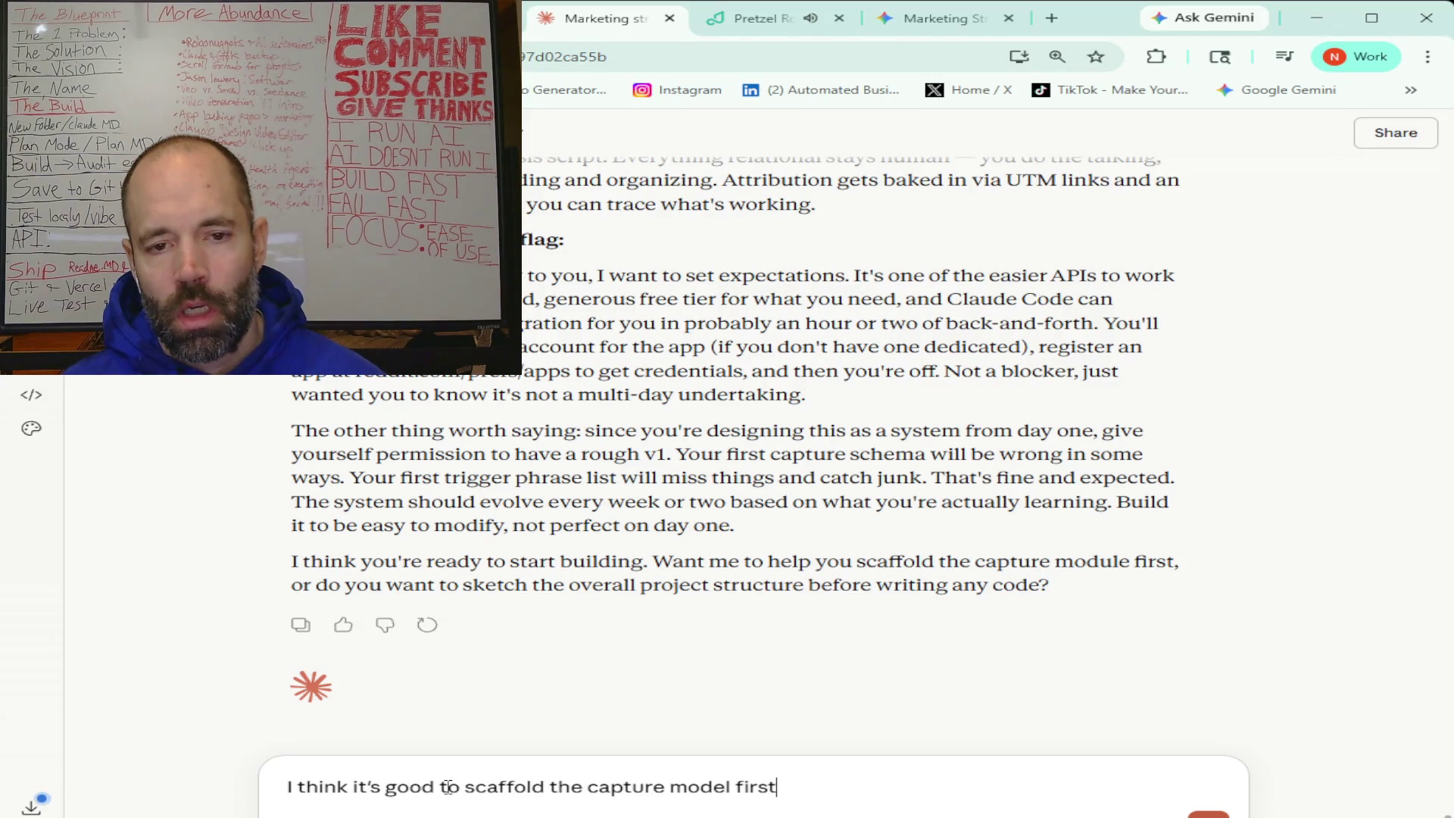
{"action": "type", "text": " and also why not just give"}
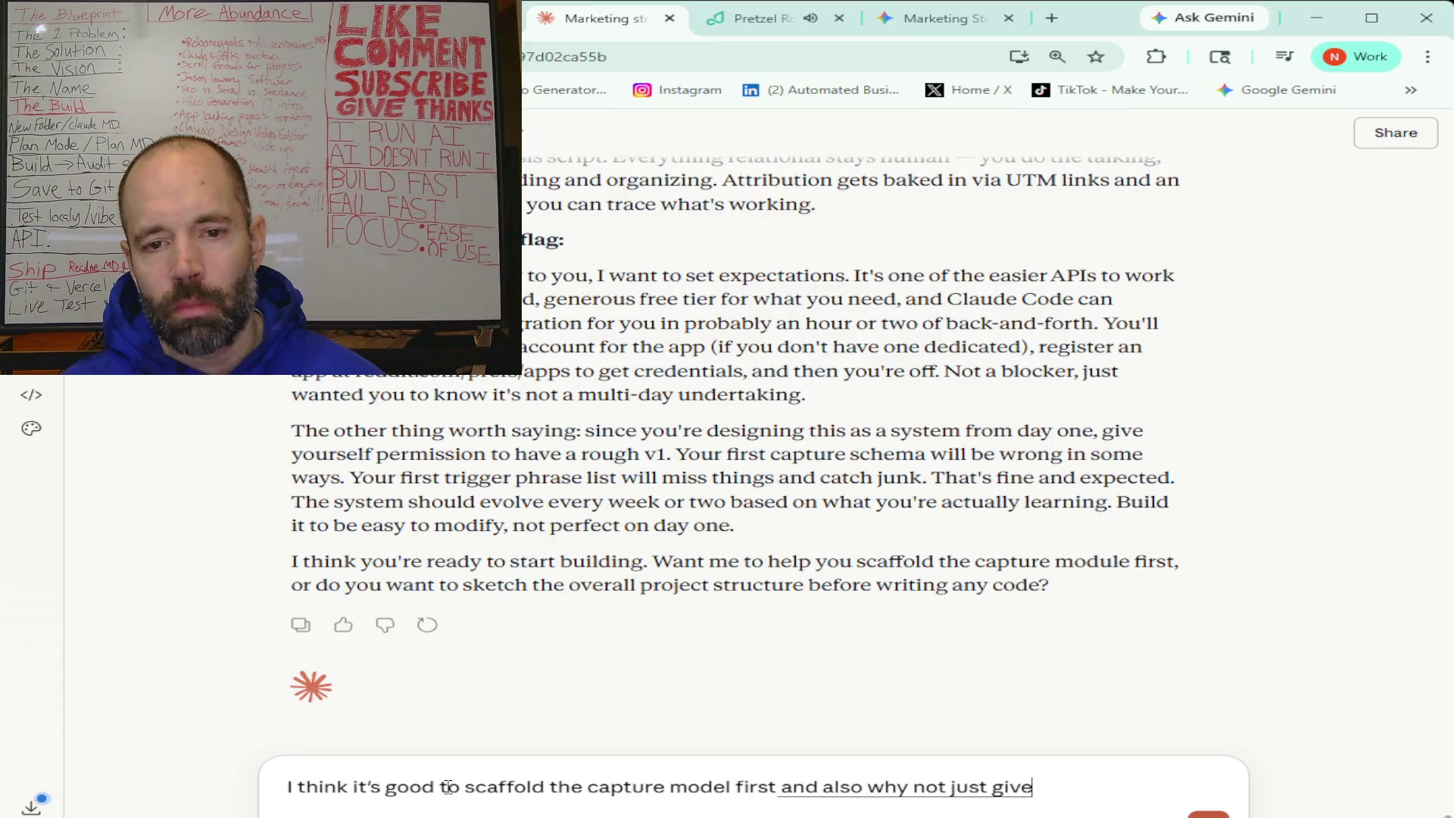
{"action": "type", "text": " me an overall project structure"}
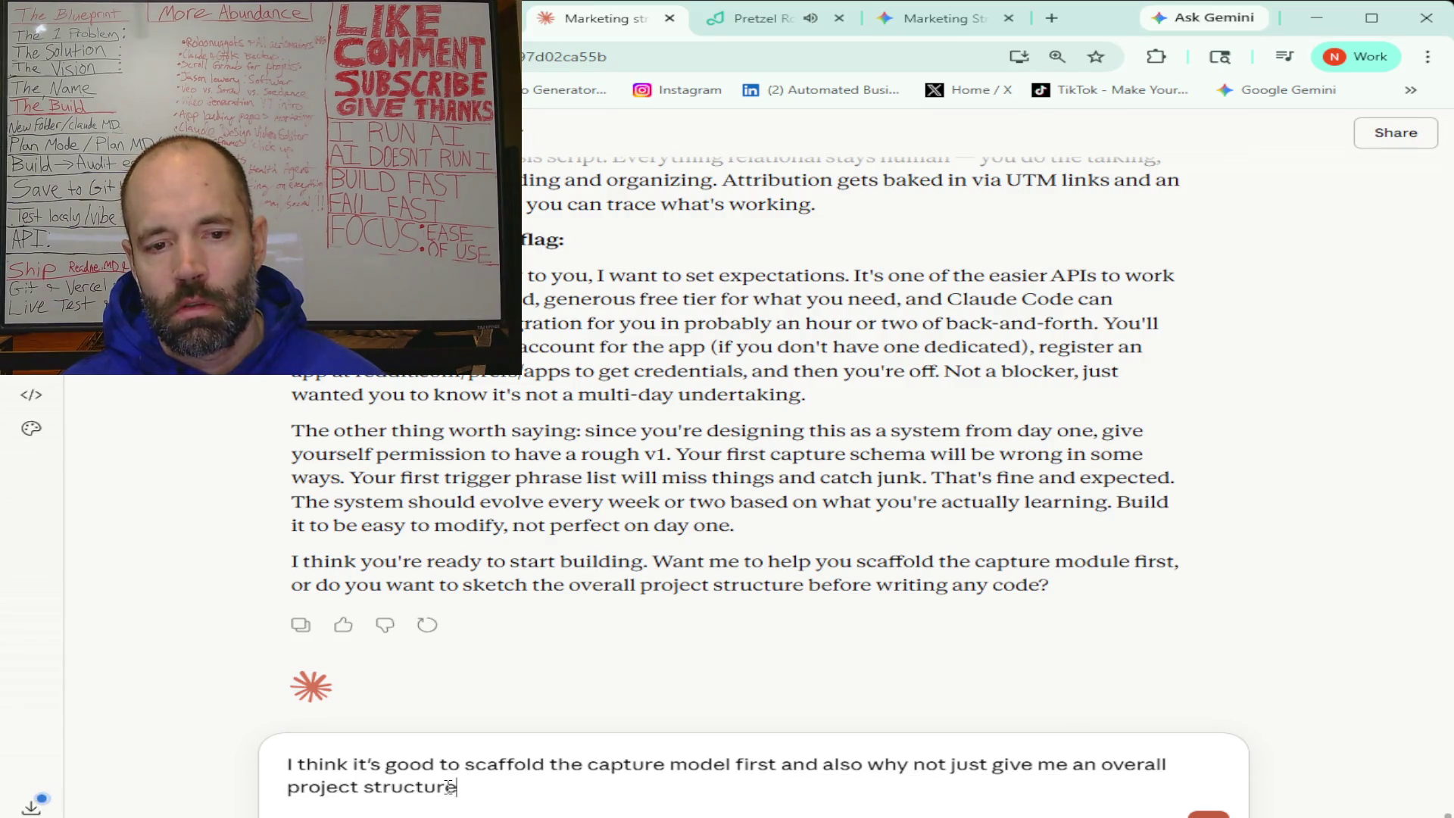
{"action": "key", "text": "Return"}
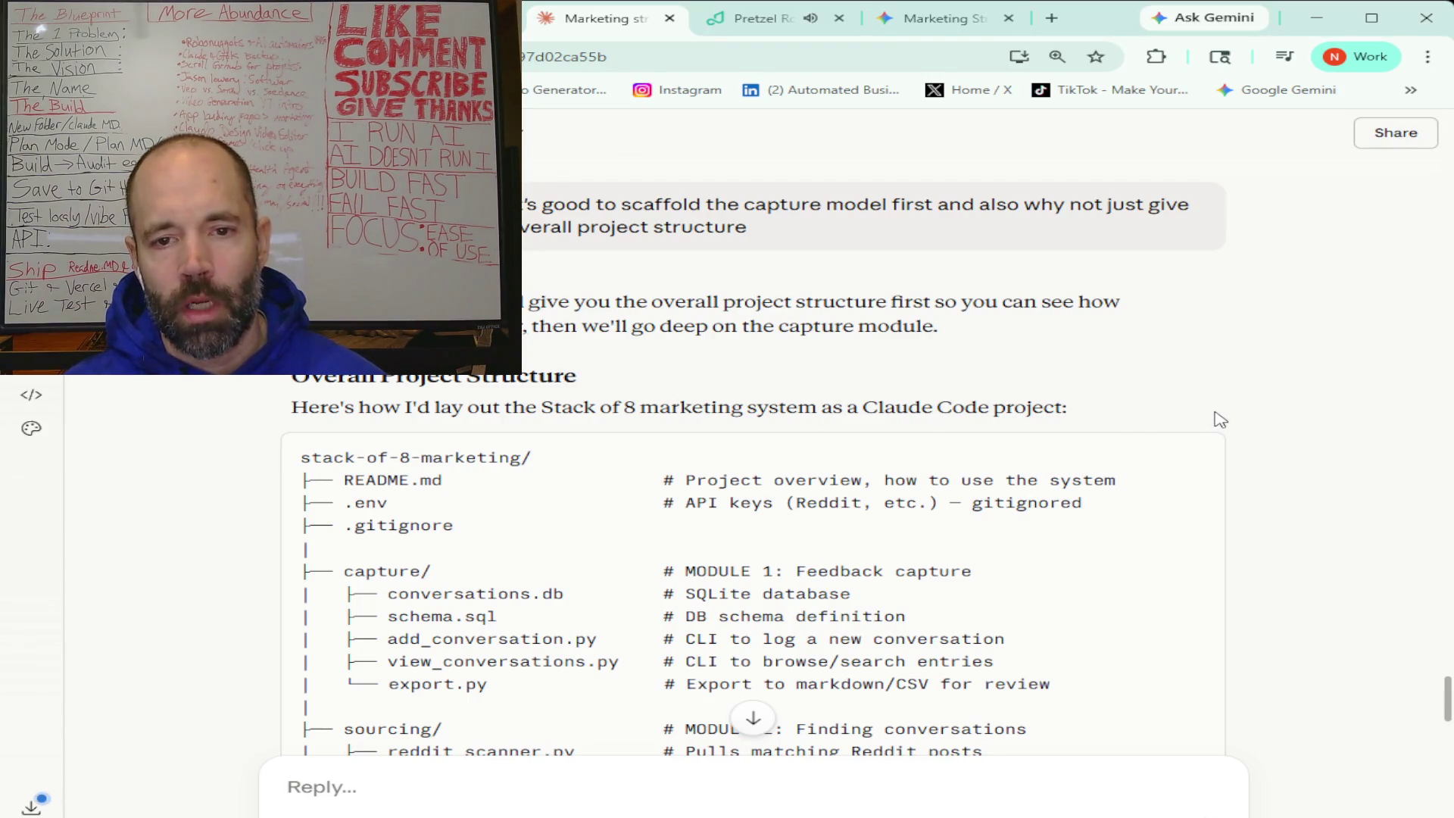
- Scroll down to the sourcing/ module with reddit_scanner.py, config.yaml and seen.db, then the outreach/ templates
{"action": "scroll", "coordinate": [1220, 419], "scroll_direction": "down", "scroll_amount": 2}
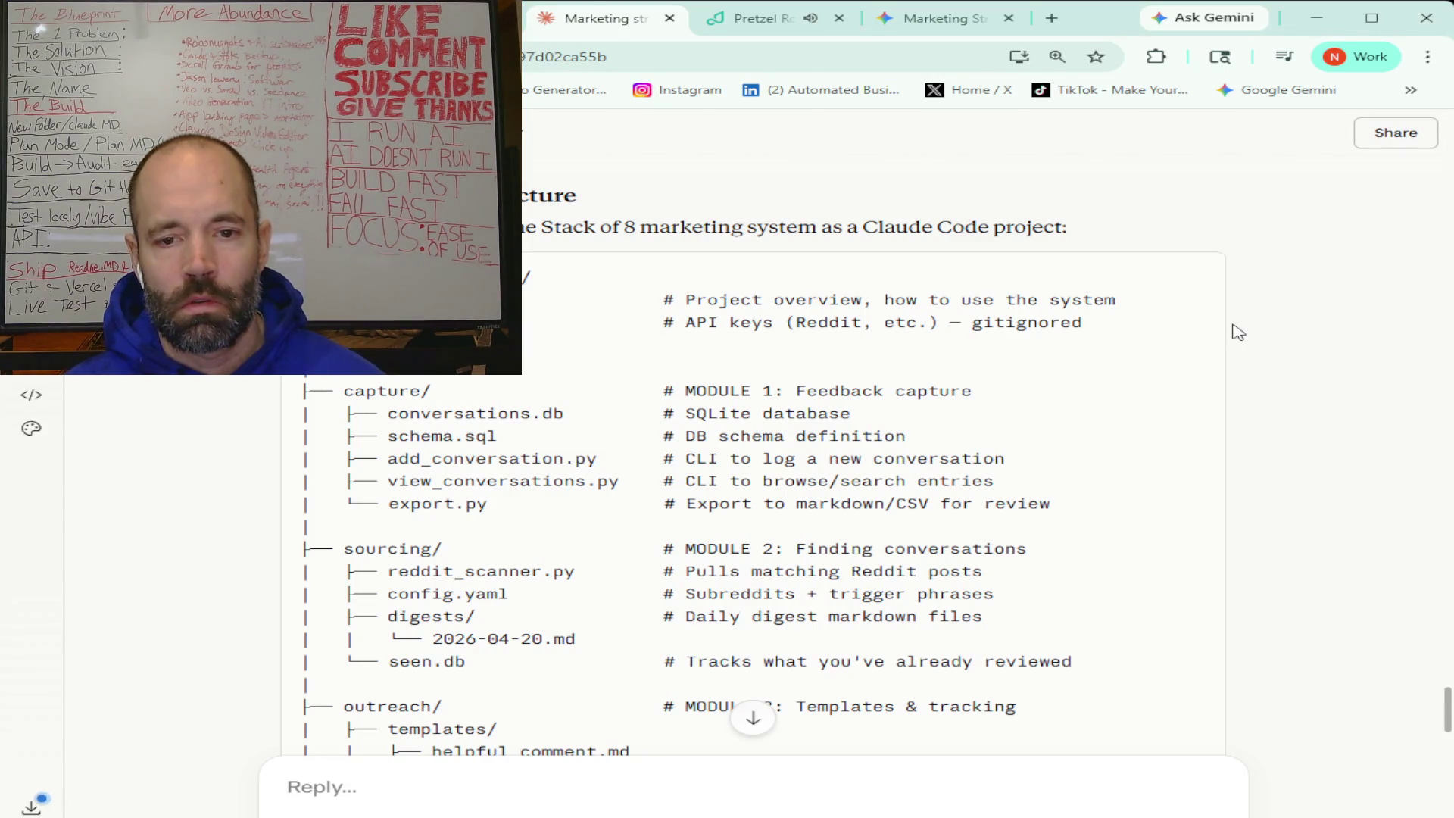
{"action": "scroll", "coordinate": [1238, 332], "scroll_direction": "down", "scroll_amount": 10}
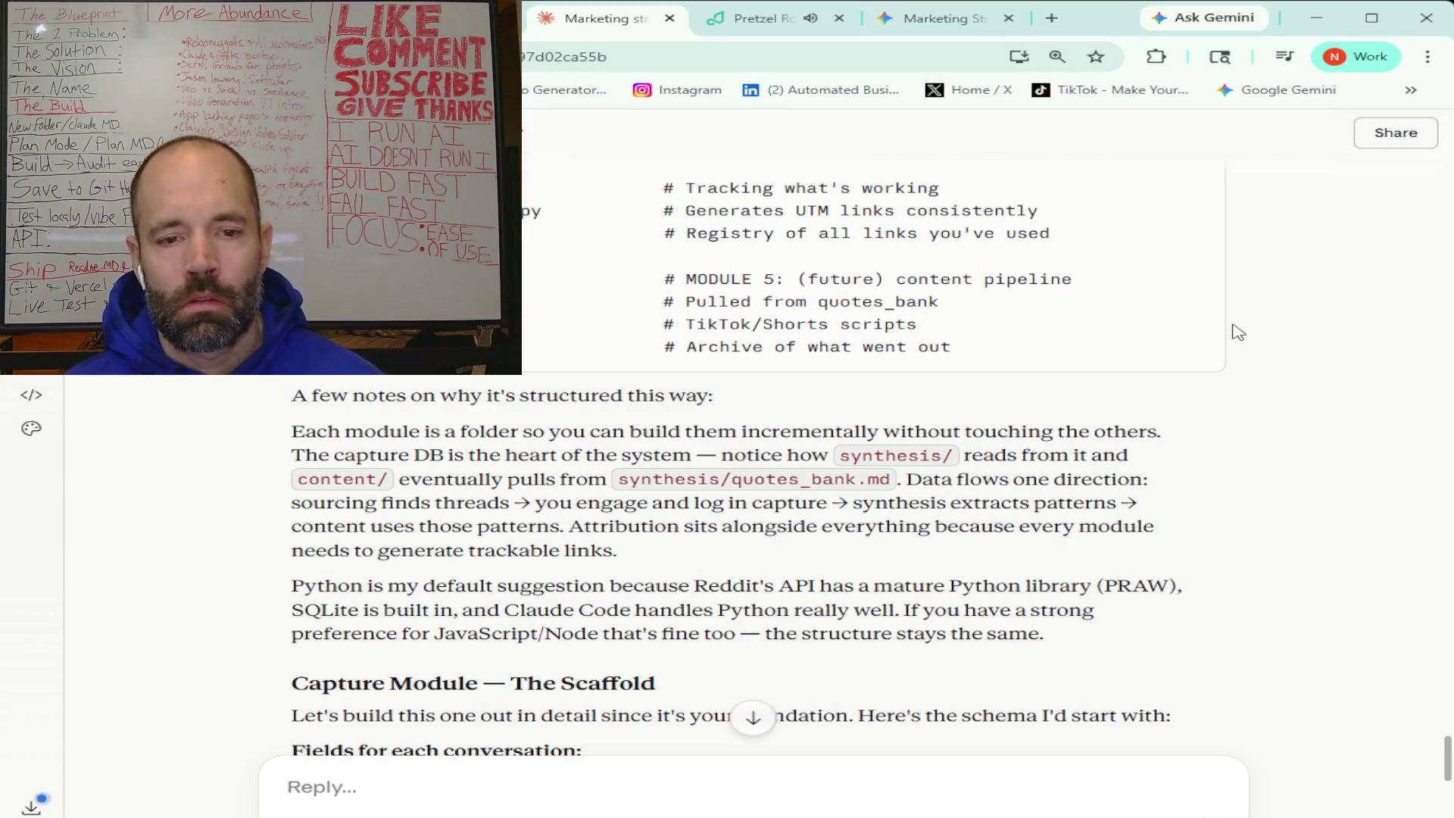
{"action": "scroll", "coordinate": [1239, 334], "scroll_direction": "down", "scroll_amount": 4}
{"action": "scroll", "coordinate": [1239, 334], "scroll_direction": "down", "scroll_amount": 1}
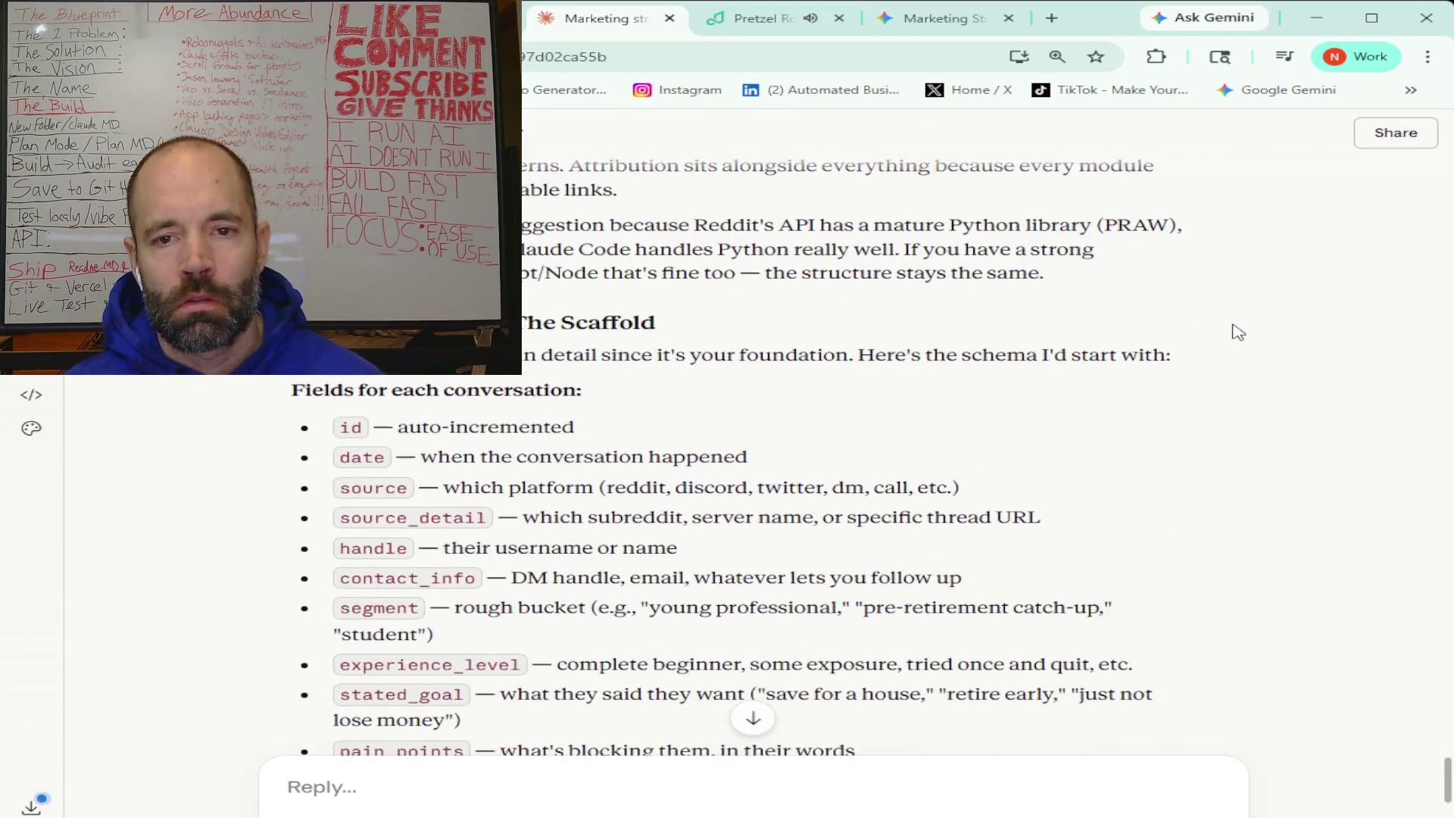
{"action": "scroll", "coordinate": [1238, 334], "scroll_direction": "down", "scroll_amount": 2}
{"action": "scroll", "coordinate": [1238, 333], "scroll_direction": "down", "scroll_amount": 1}
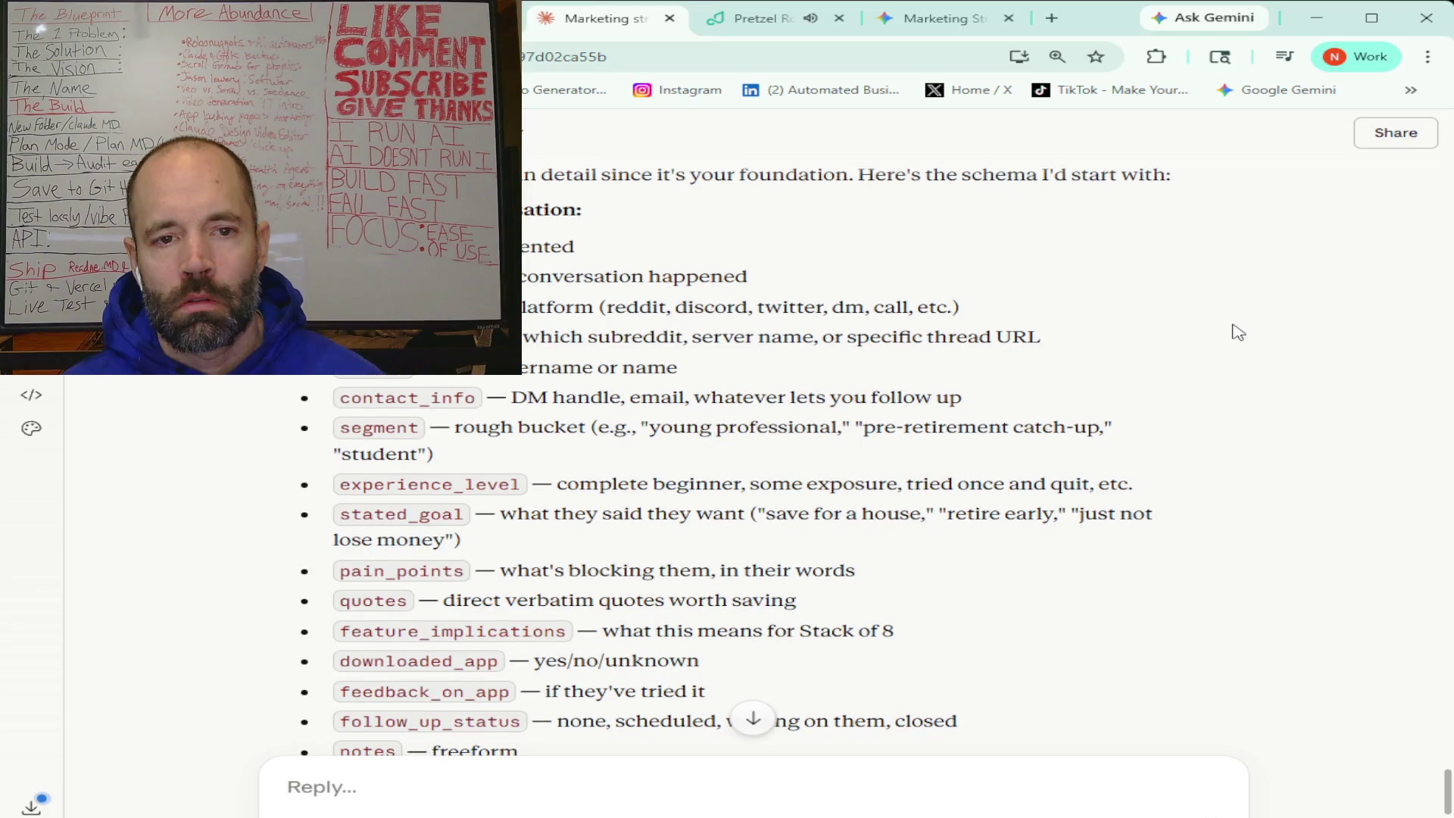
{"action": "scroll", "coordinate": [1239, 333], "scroll_direction": "down", "scroll_amount": 1}
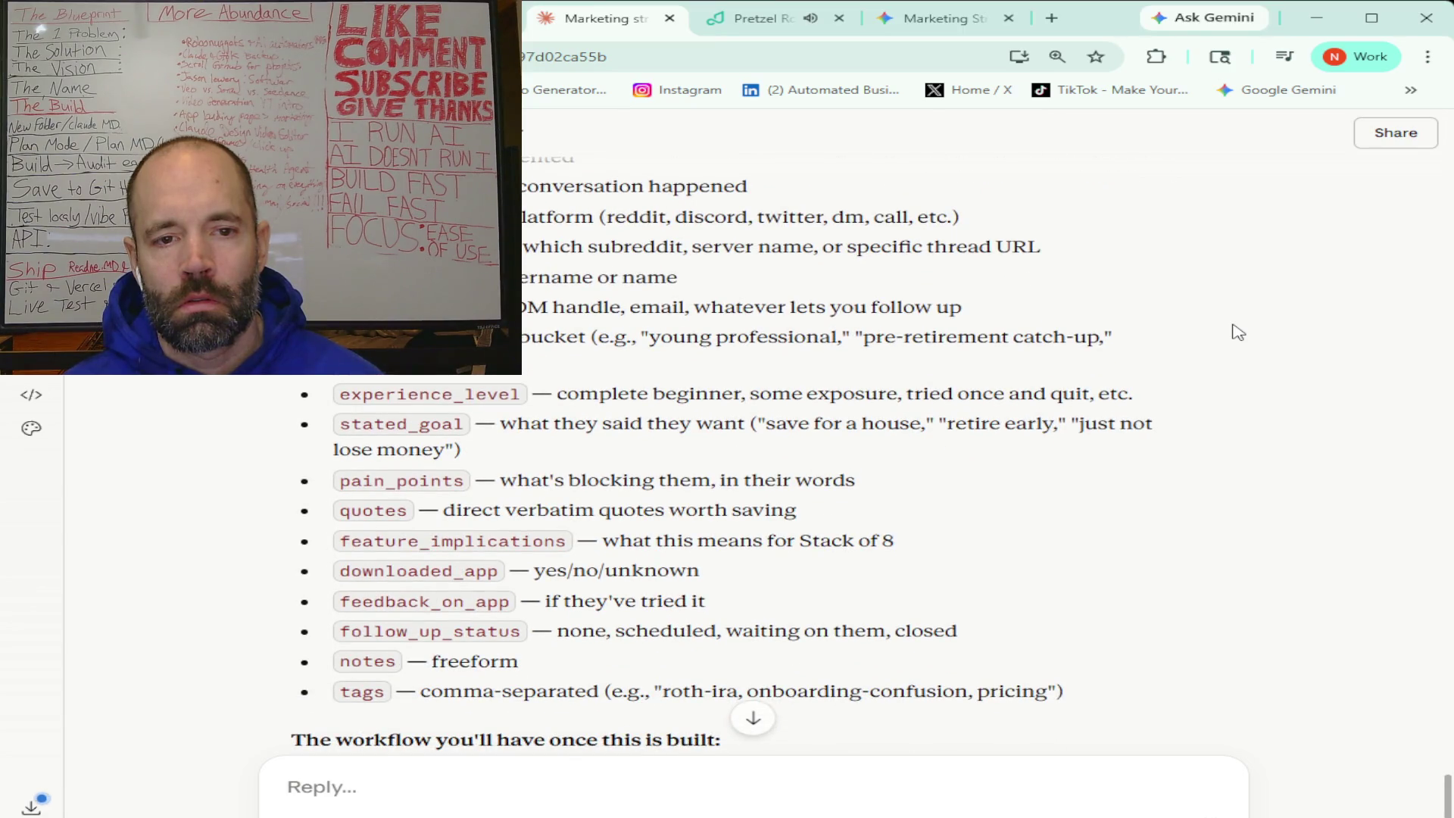
{"action": "scroll", "coordinate": [1238, 333], "scroll_direction": "down", "scroll_amount": 1}
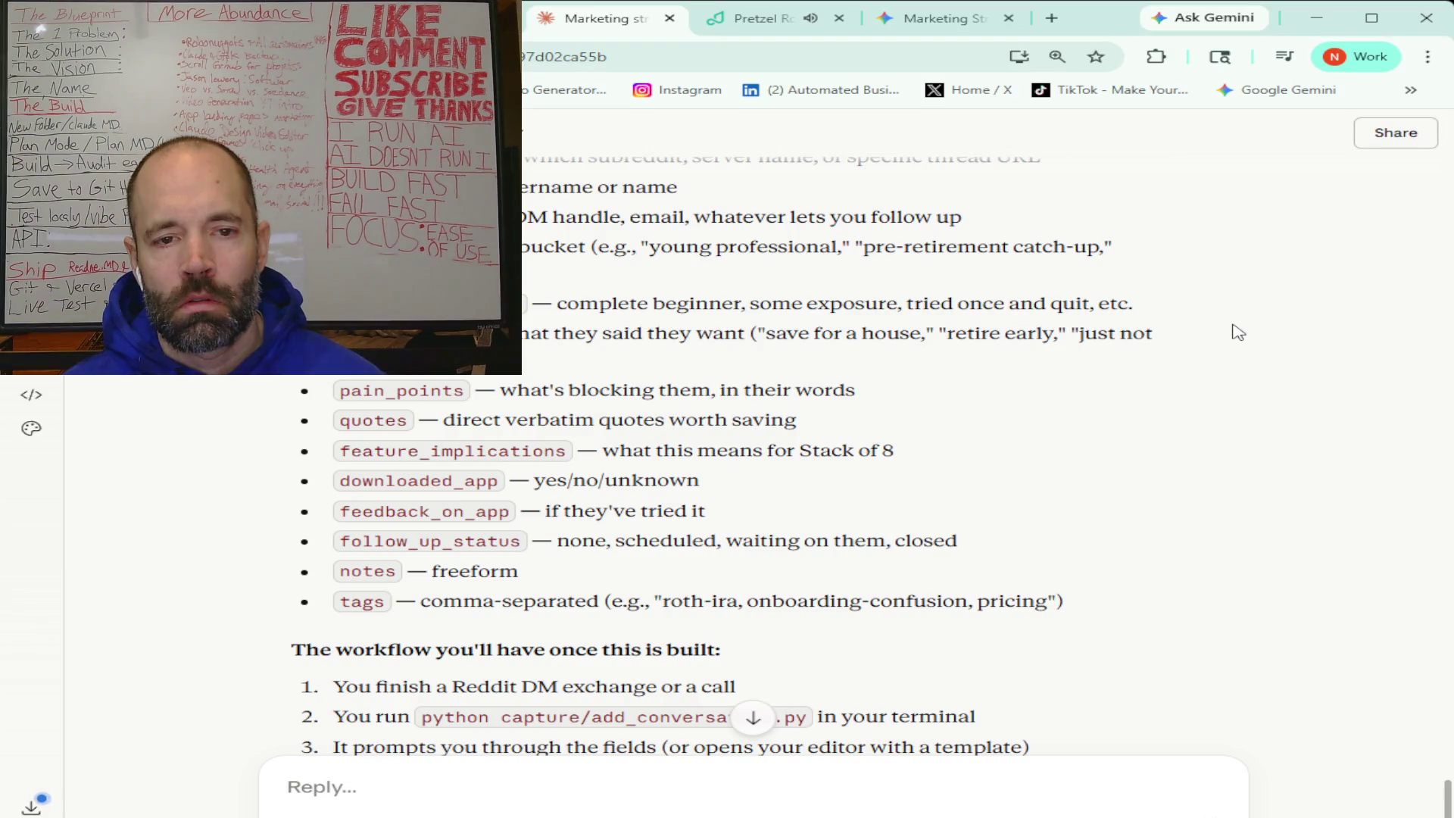
{"action": "scroll", "coordinate": [1238, 334], "scroll_direction": "down", "scroll_amount": 1}
{"action": "scroll", "coordinate": [1238, 333], "scroll_direction": "down", "scroll_amount": 1}
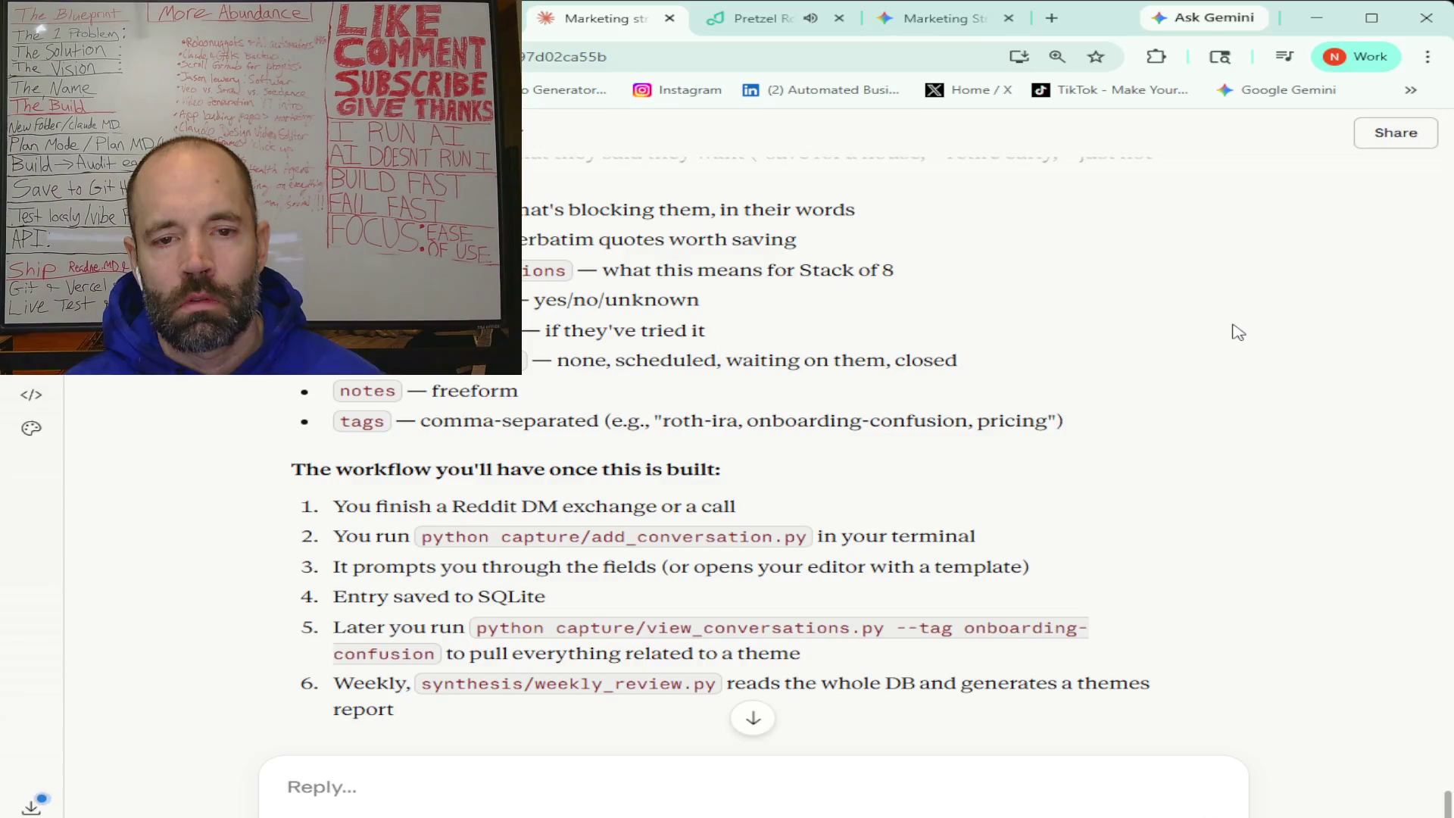
{"action": "scroll", "coordinate": [1238, 333], "scroll_direction": "down", "scroll_amount": 1}
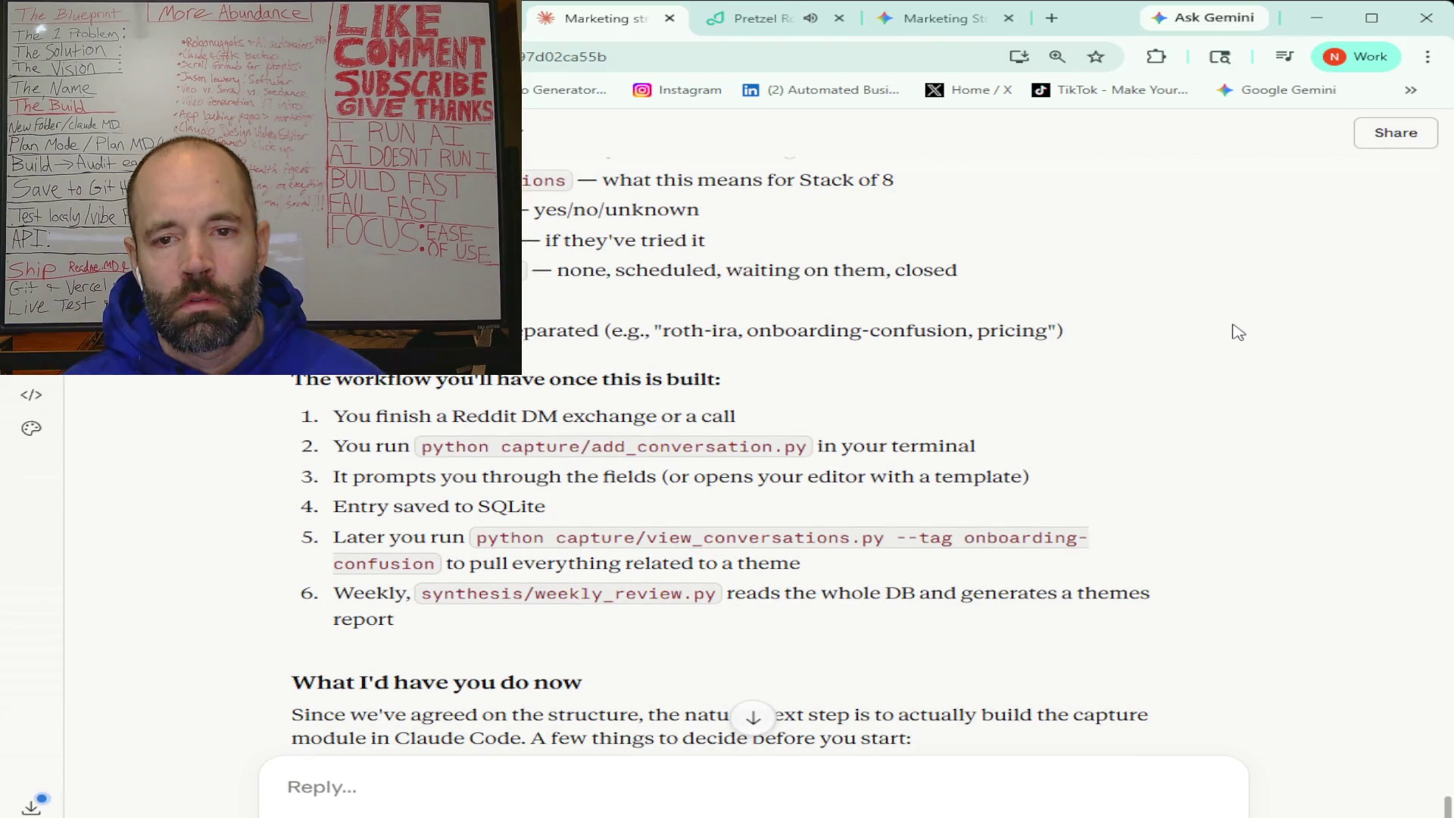
{"action": "scroll", "coordinate": [1239, 334], "scroll_direction": "down", "scroll_amount": 1}
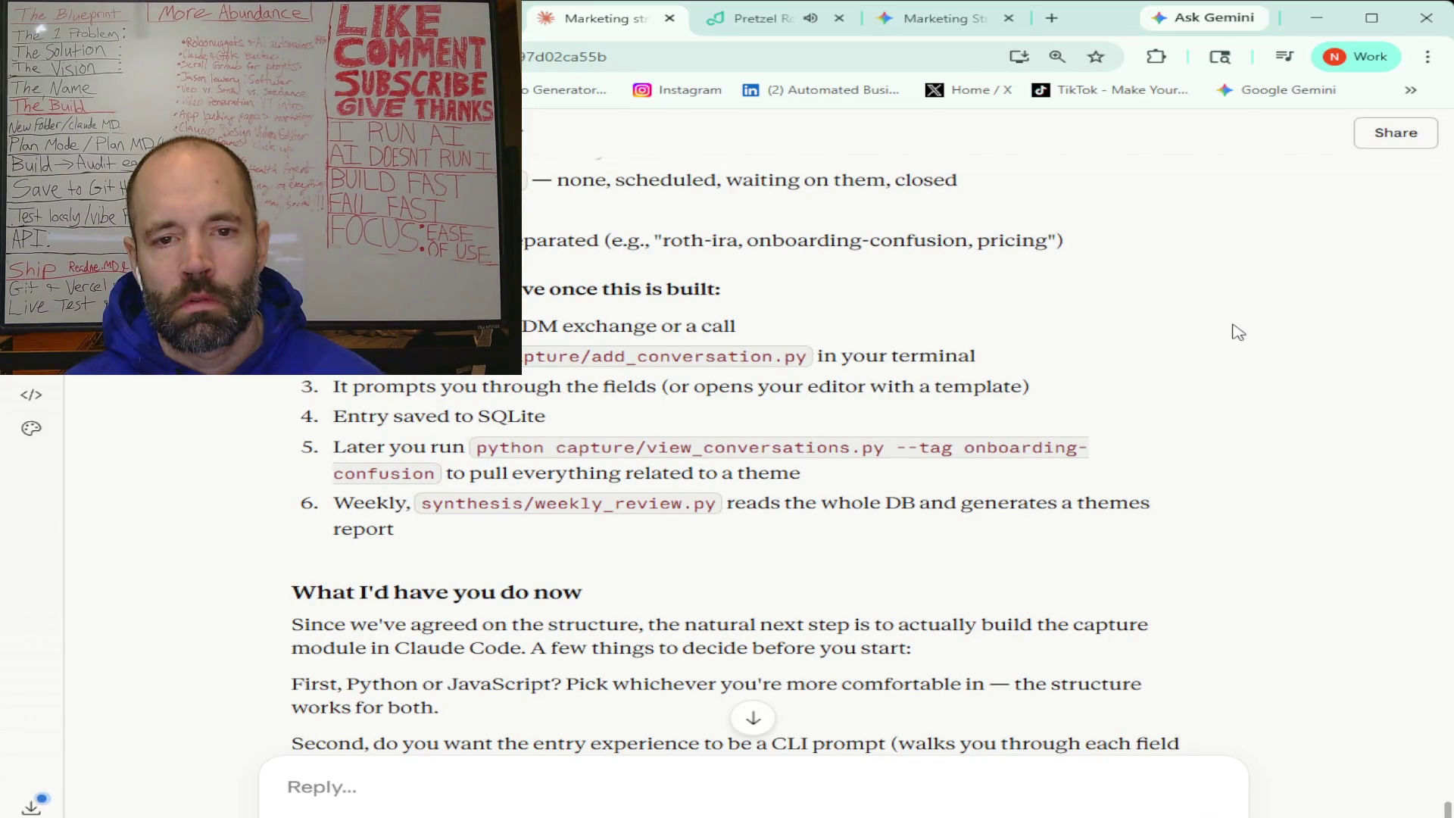
{"action": "scroll", "coordinate": [1238, 333], "scroll_direction": "down", "scroll_amount": 2}
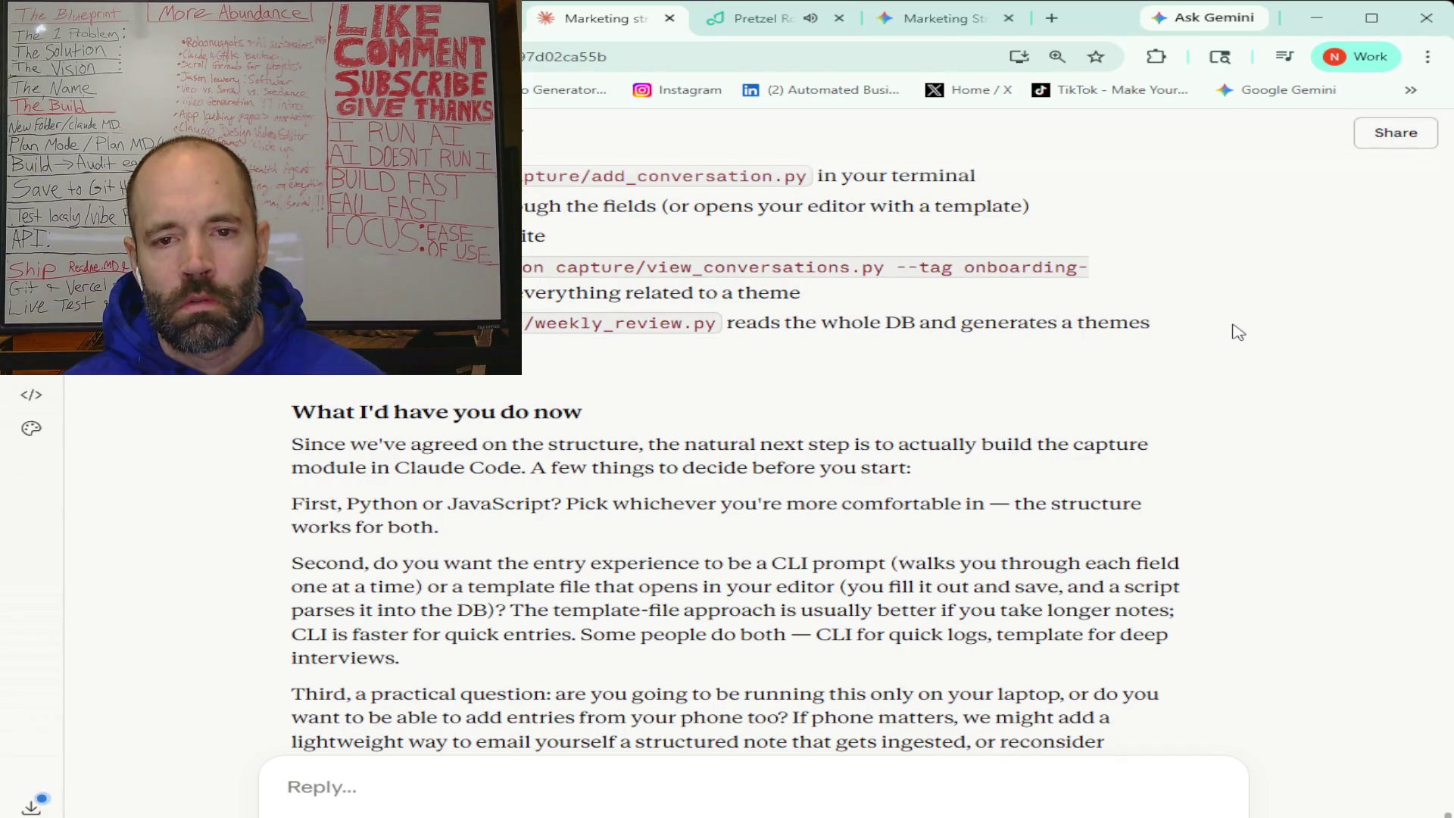
{"action": "scroll", "coordinate": [1238, 333], "scroll_direction": "down", "scroll_amount": 1}
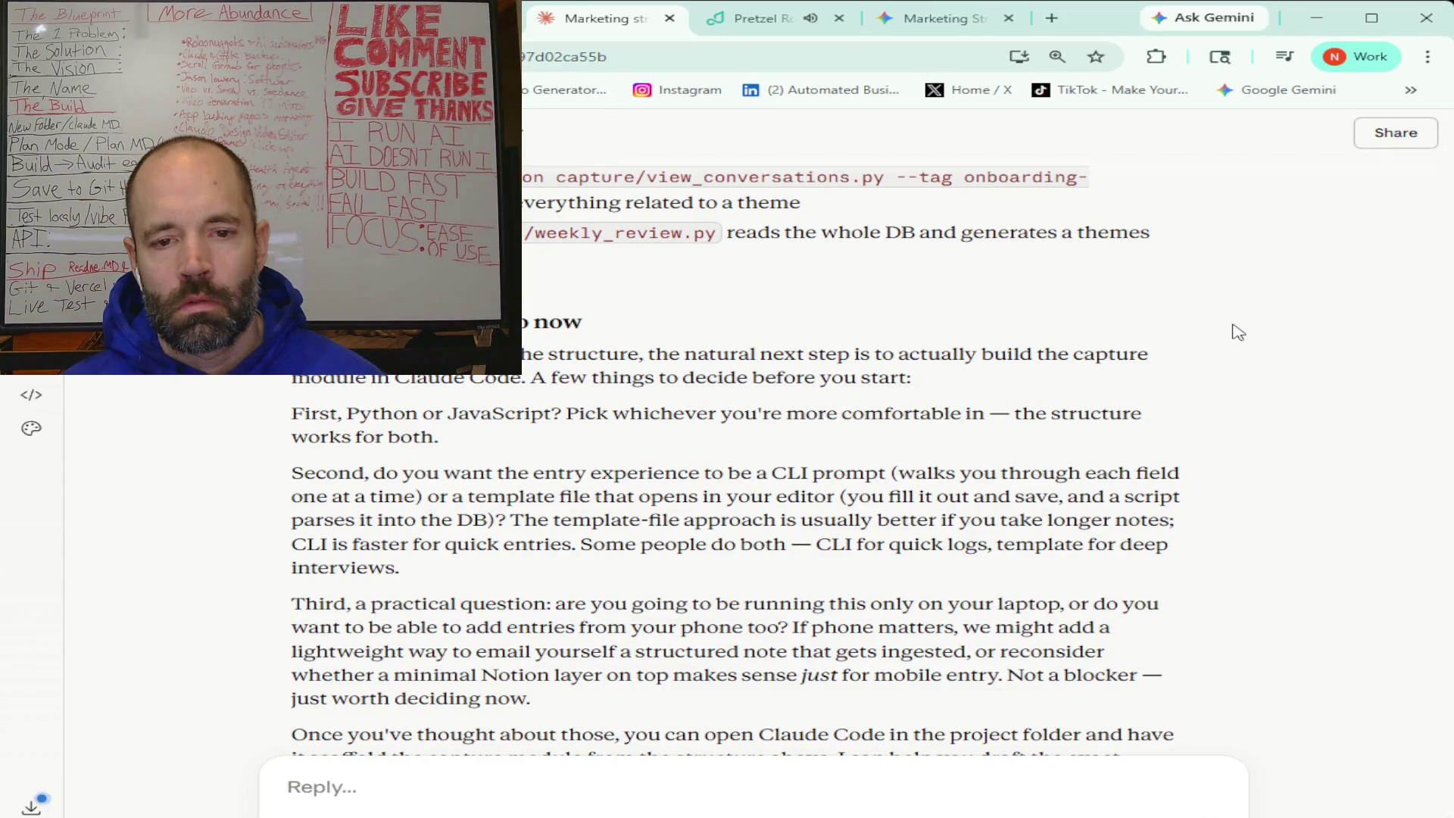
{"action": "scroll", "coordinate": [1238, 332], "scroll_direction": "down", "scroll_amount": 3}
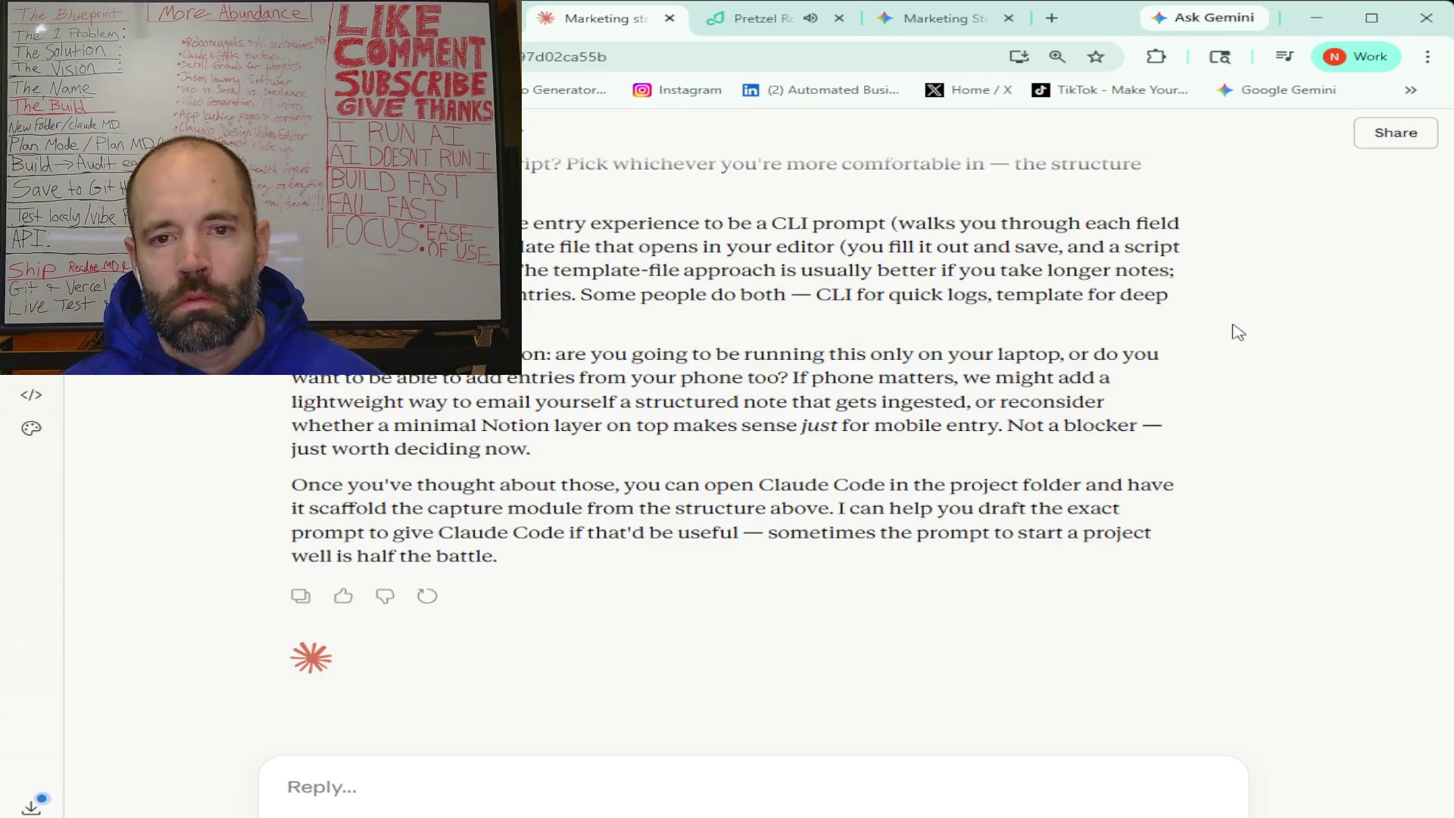
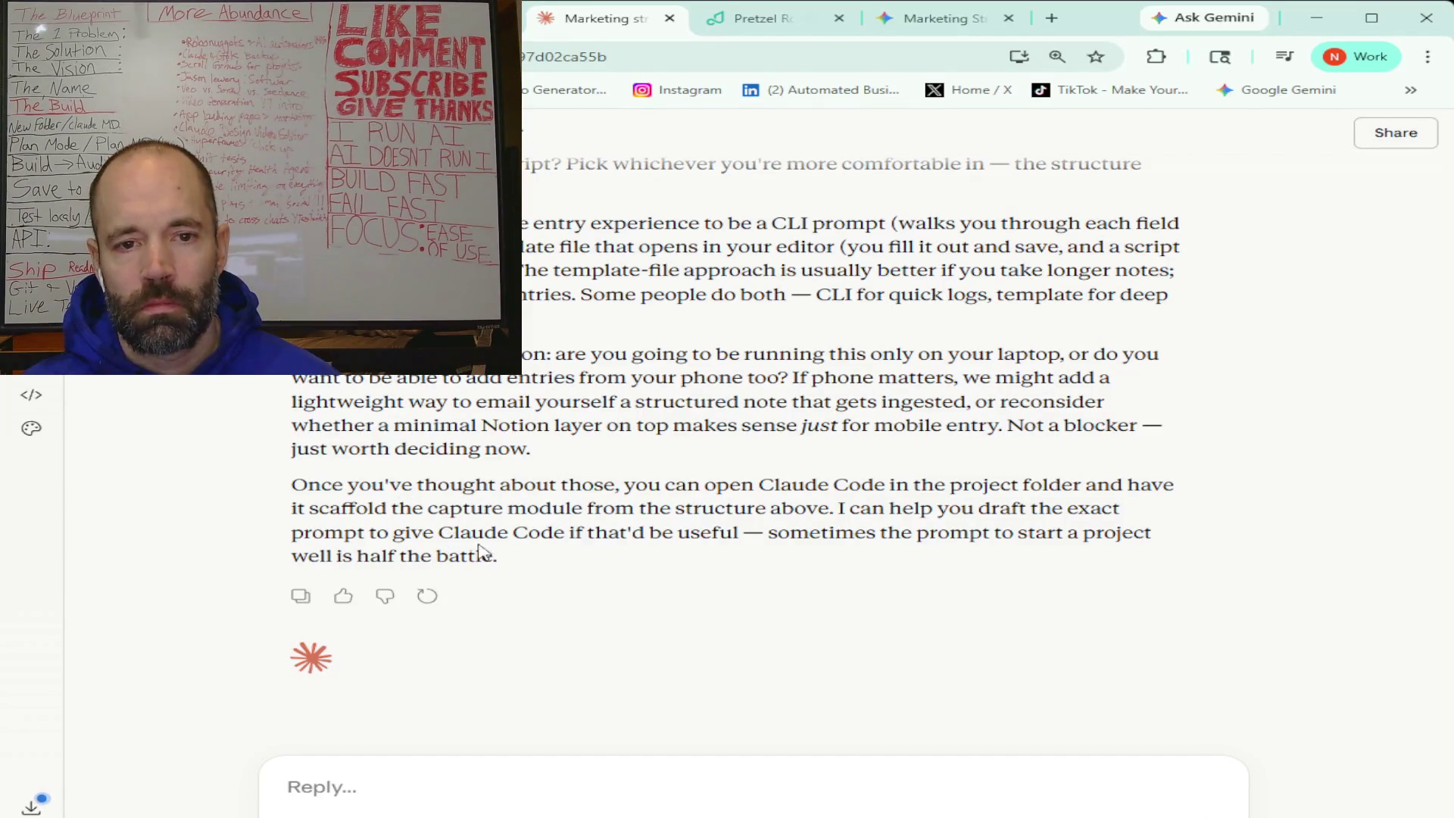
- Send a reply saying it runs only on the PC for now, asking about Claude Code in VS Code
{"action": "left_click", "coordinate": [488, 786]}
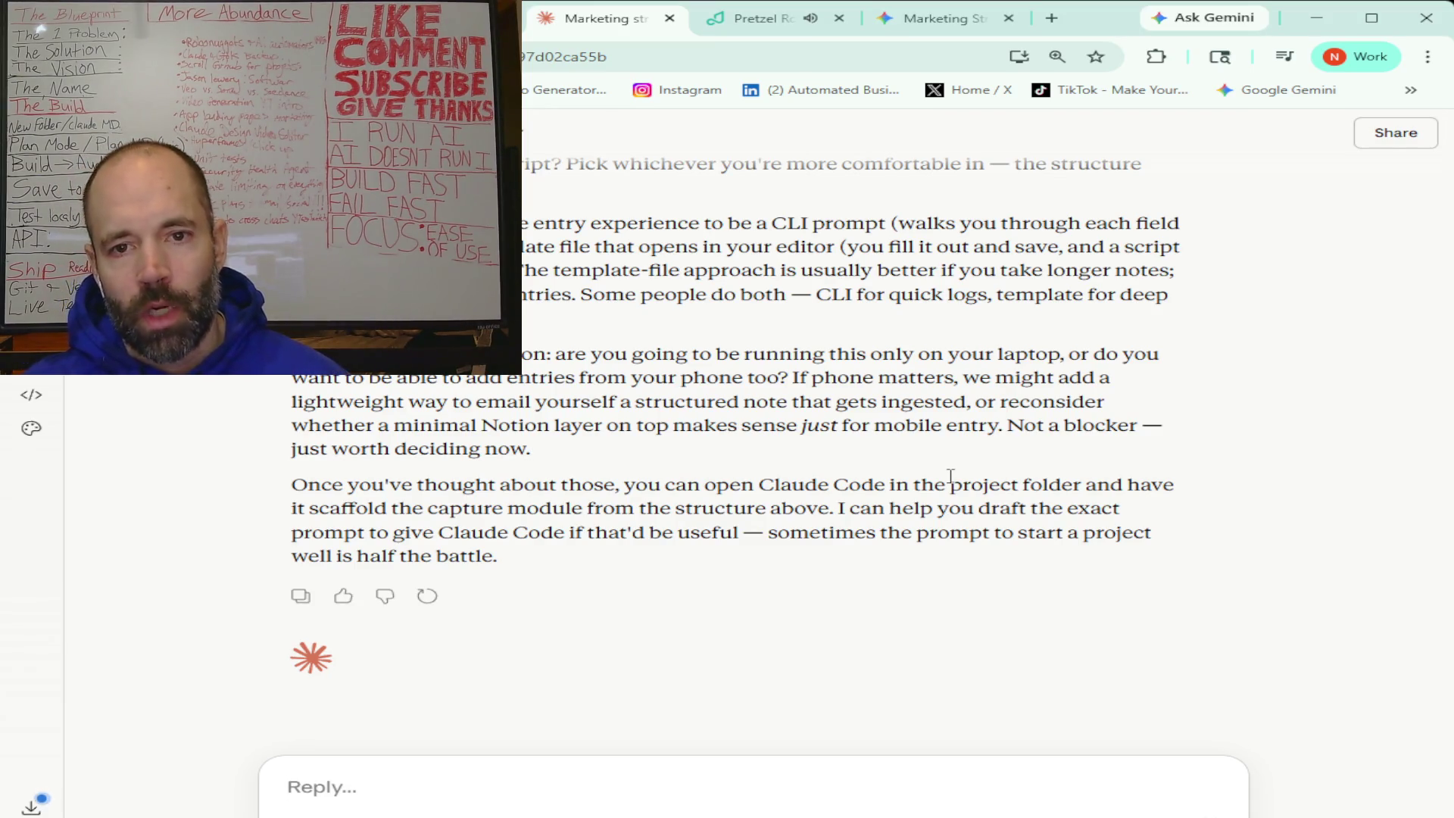
{"action": "type", "text": "OK so for right now I'm planning on"}
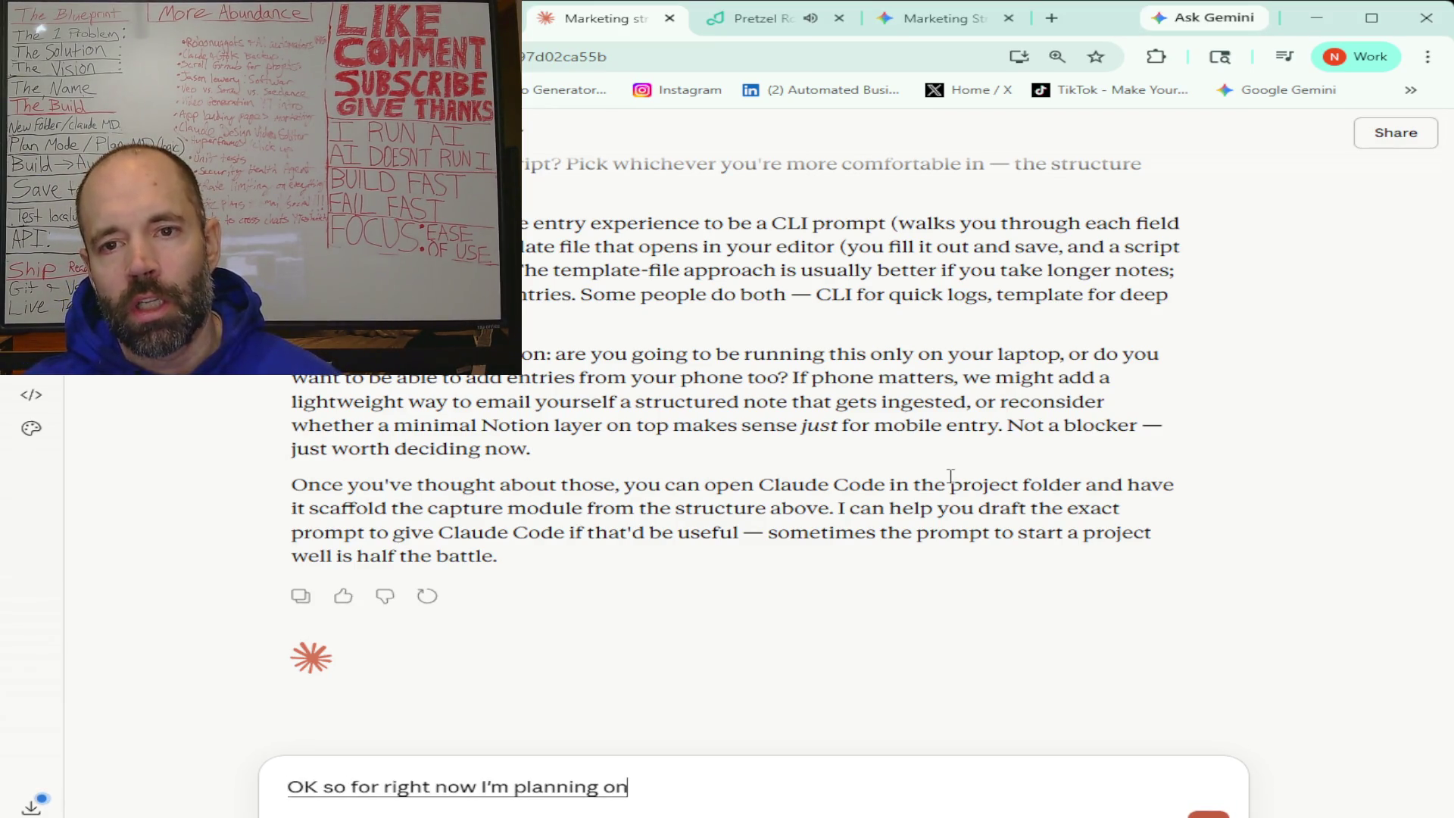
{"action": "type", "text": " only running it on my PC"}
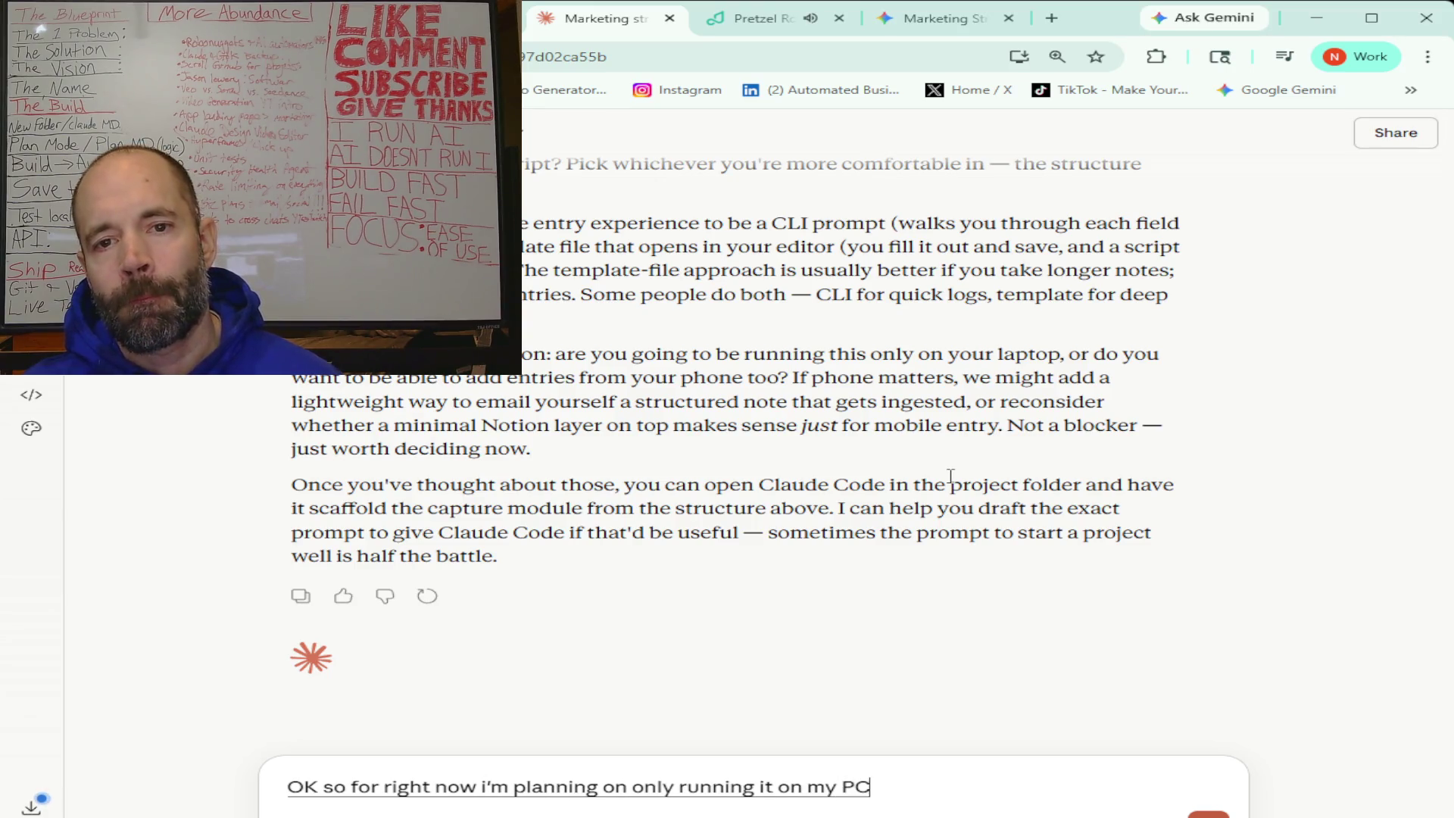
{"action": "type", "text": " and"}
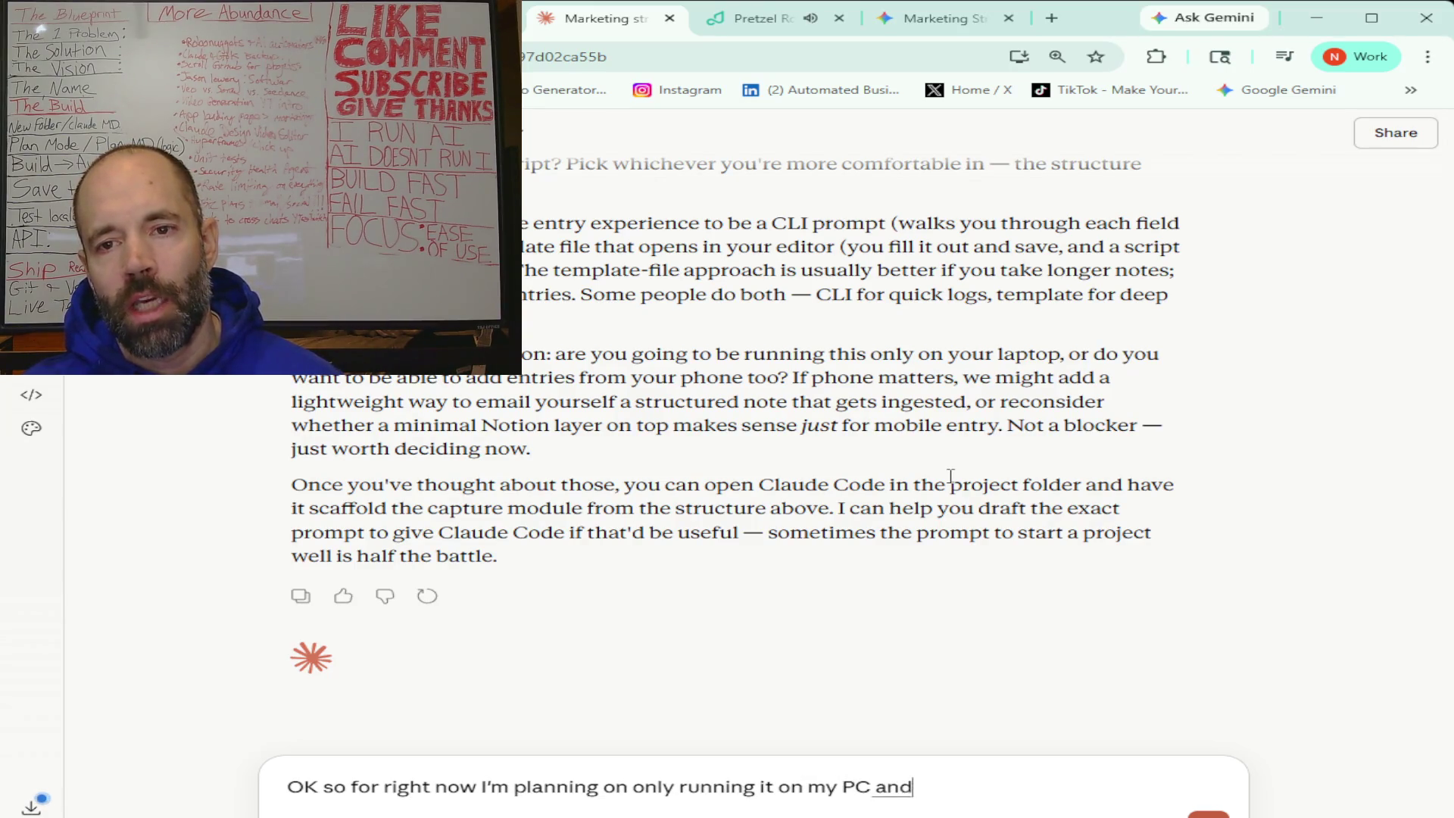
{"action": "type", "text": " then after I get"}
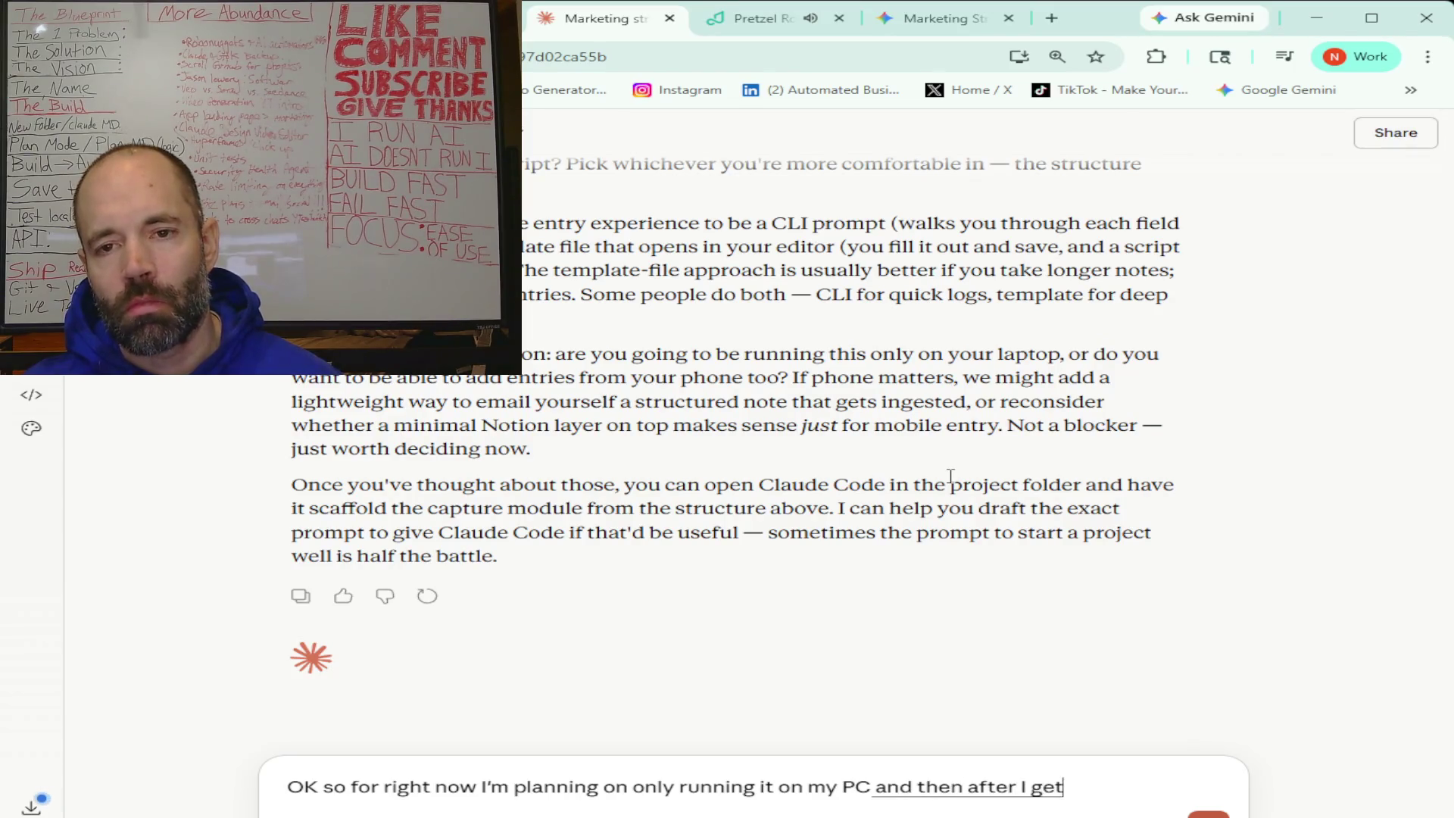
{"action": "type", "text": " the system working better than I would"}
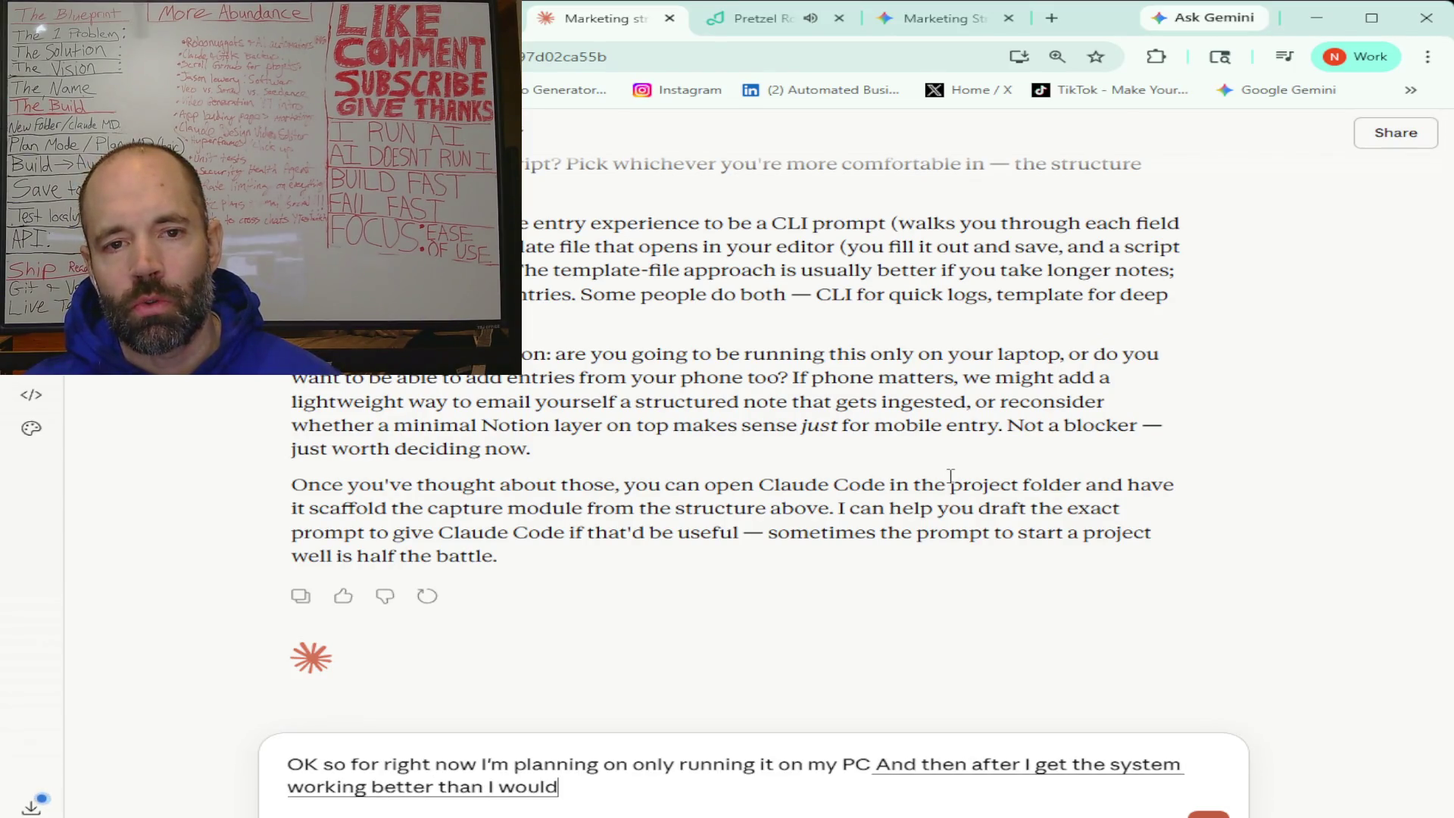
{"action": "type", "text": " want to make it"}
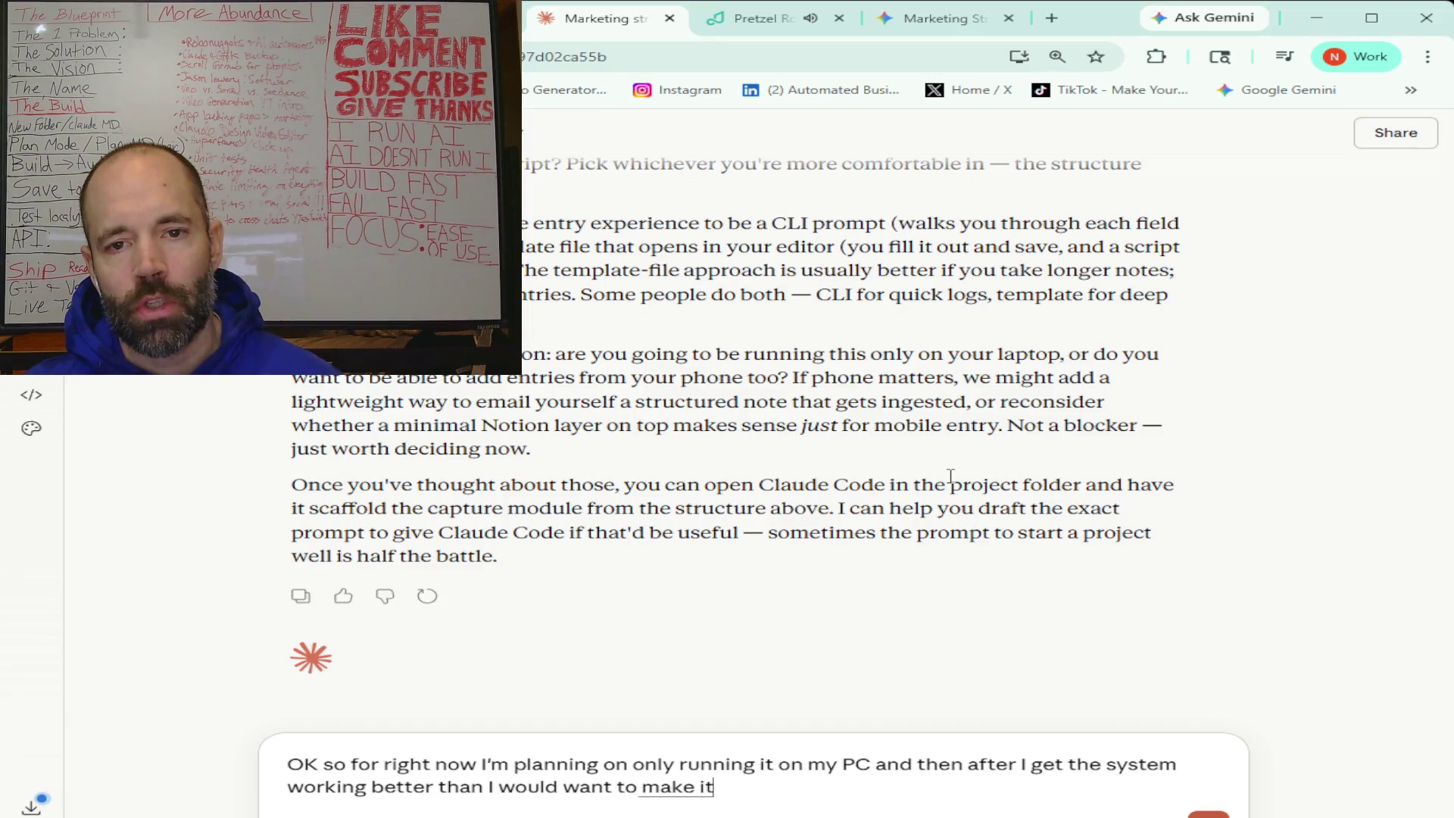
{"action": "type", "text": " so I can use it on my phone too"}
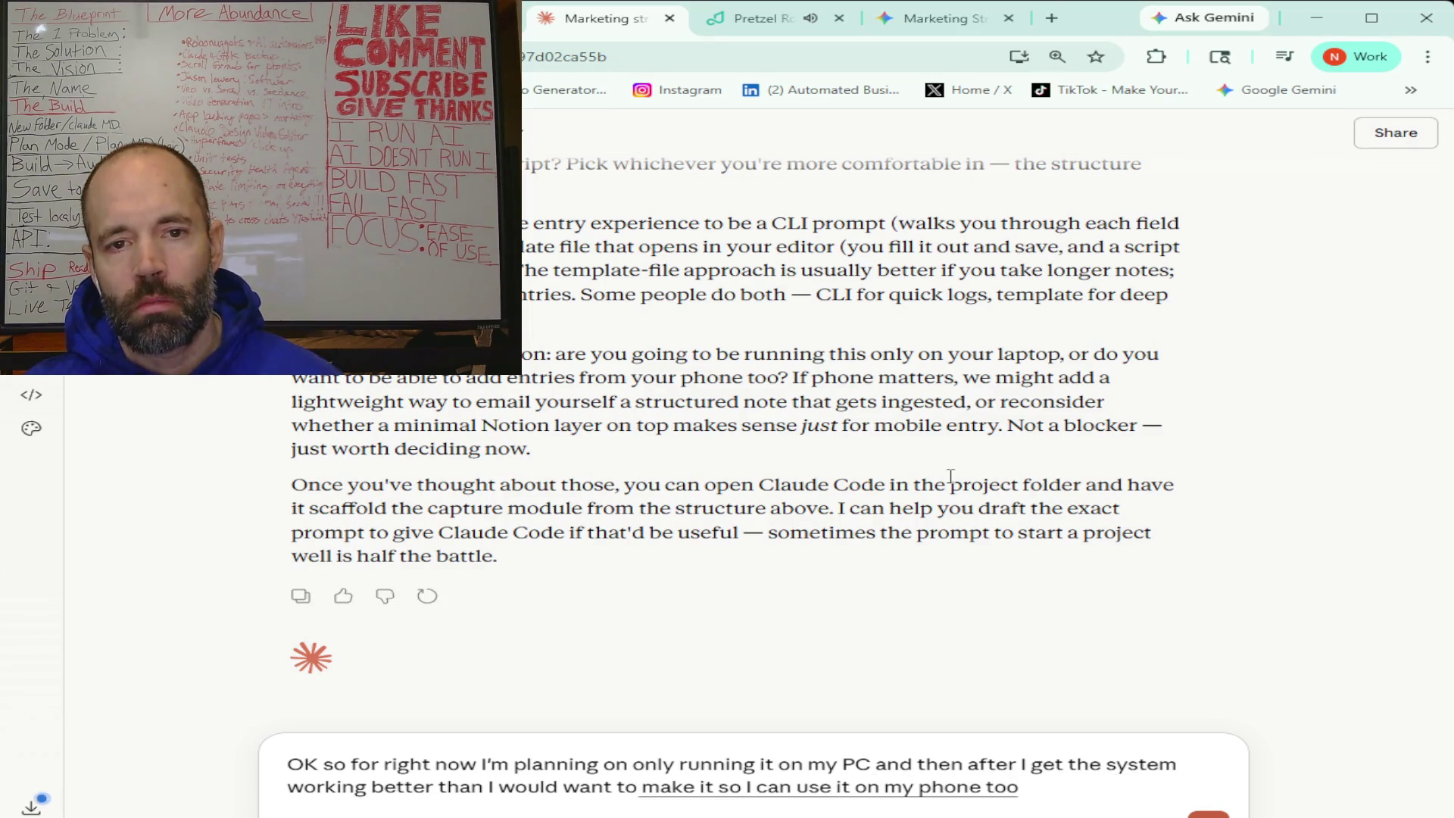
{"action": "type", "text": " But for right now don't worry about that"}
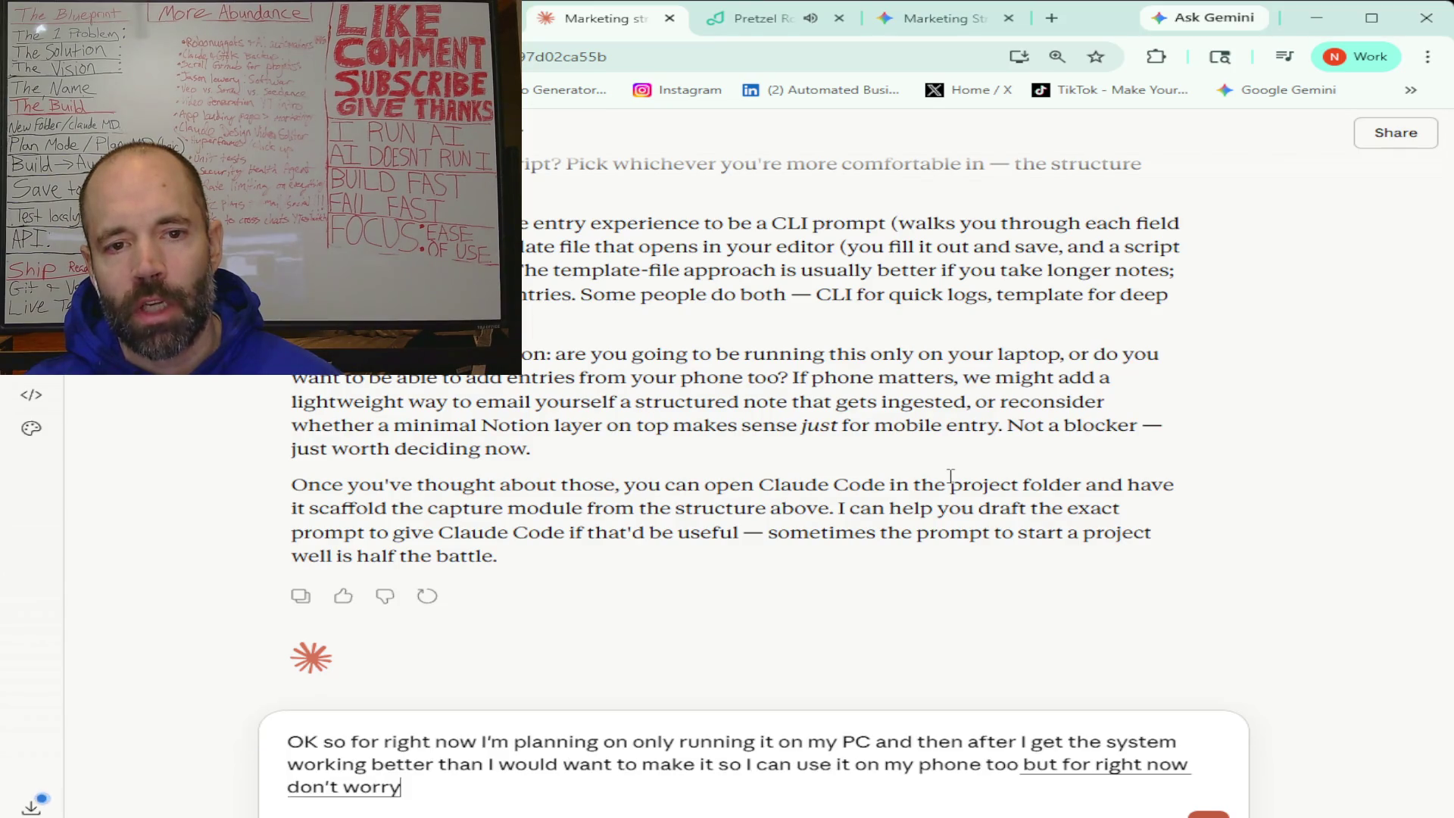
{"action": "type", "text": " also what do you think about"}
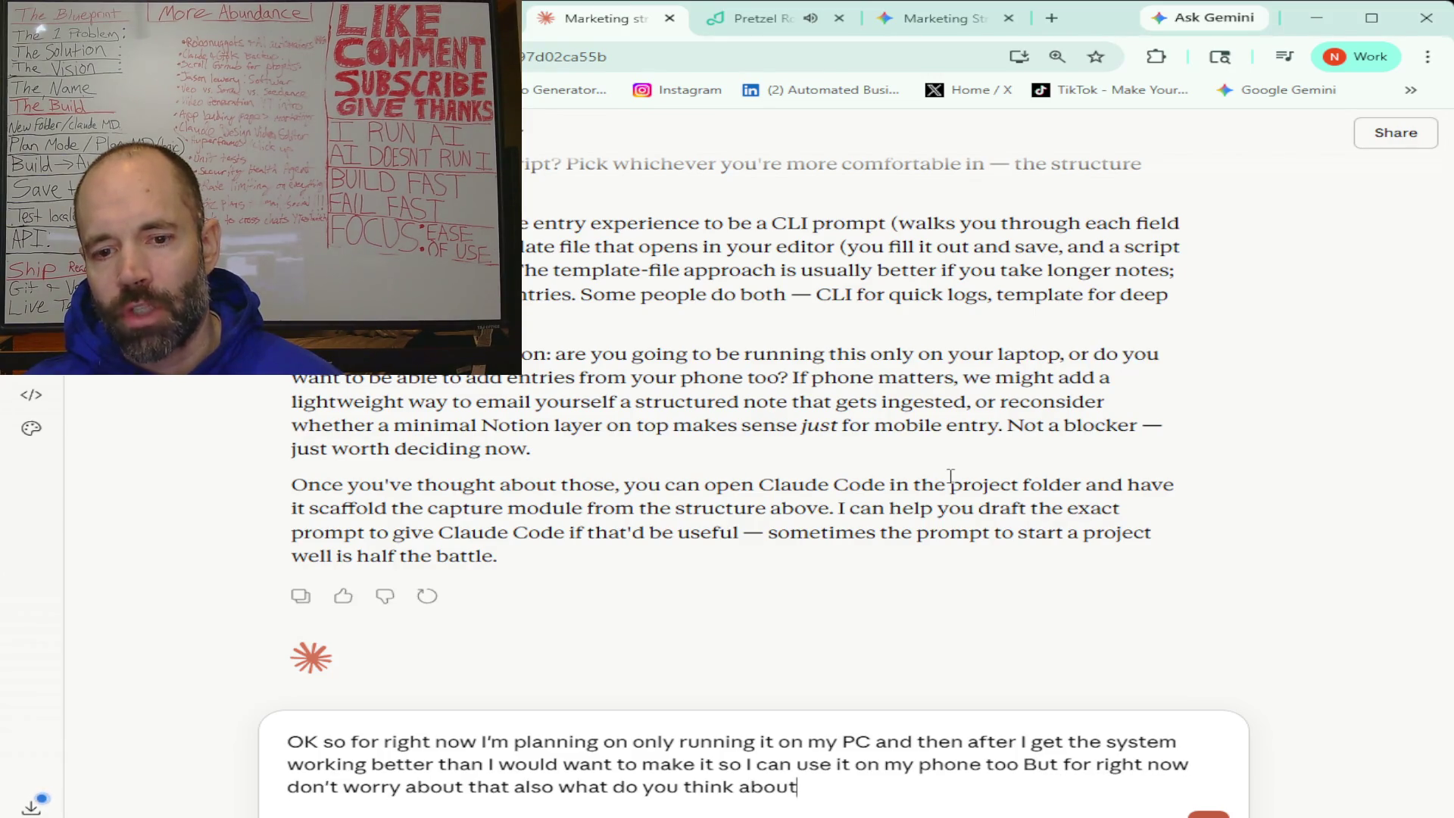
{"action": "type", "text": " conversating with"}
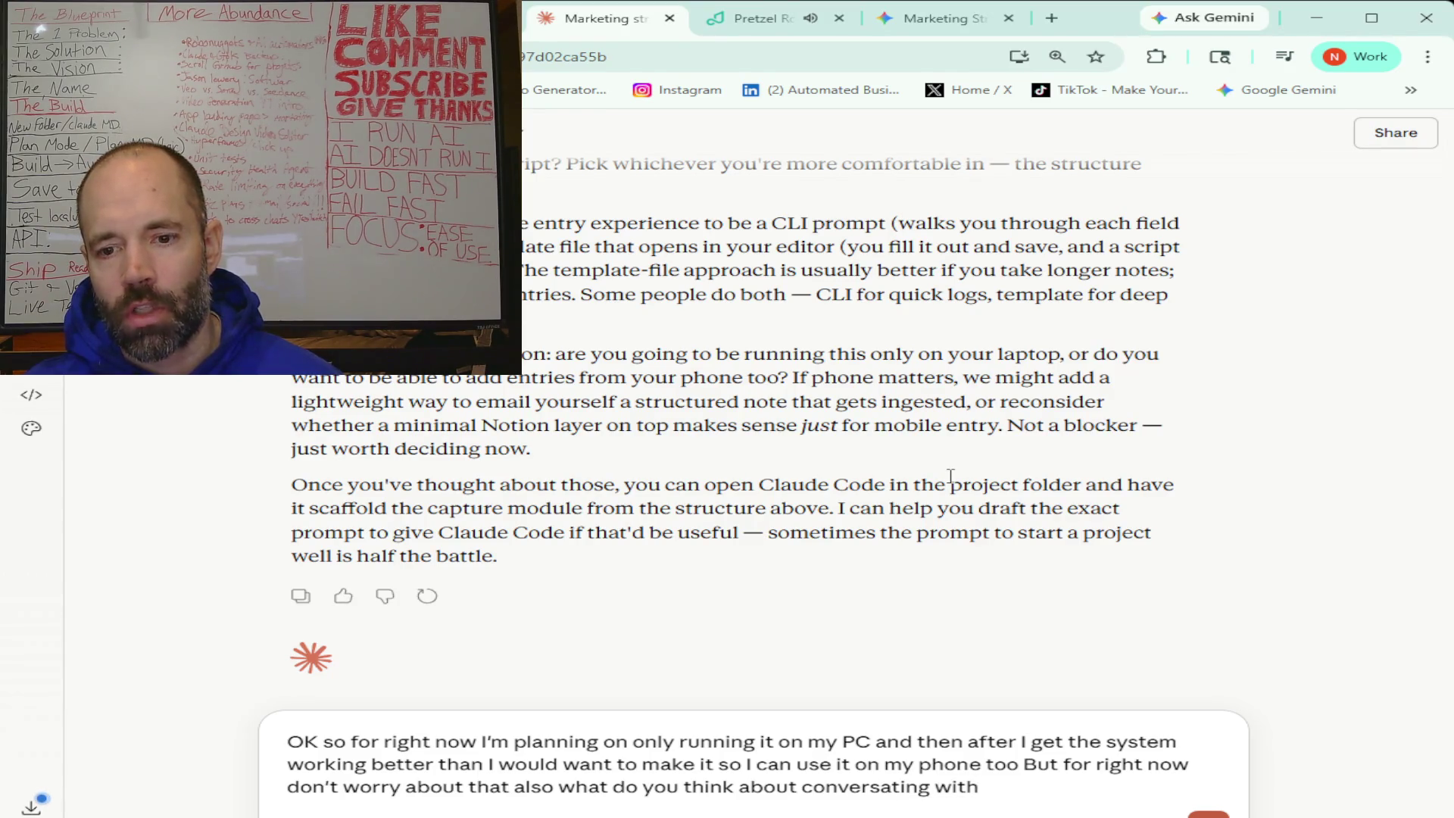
{"action": "type", "text": " Claude I think it's called Sonnet"}
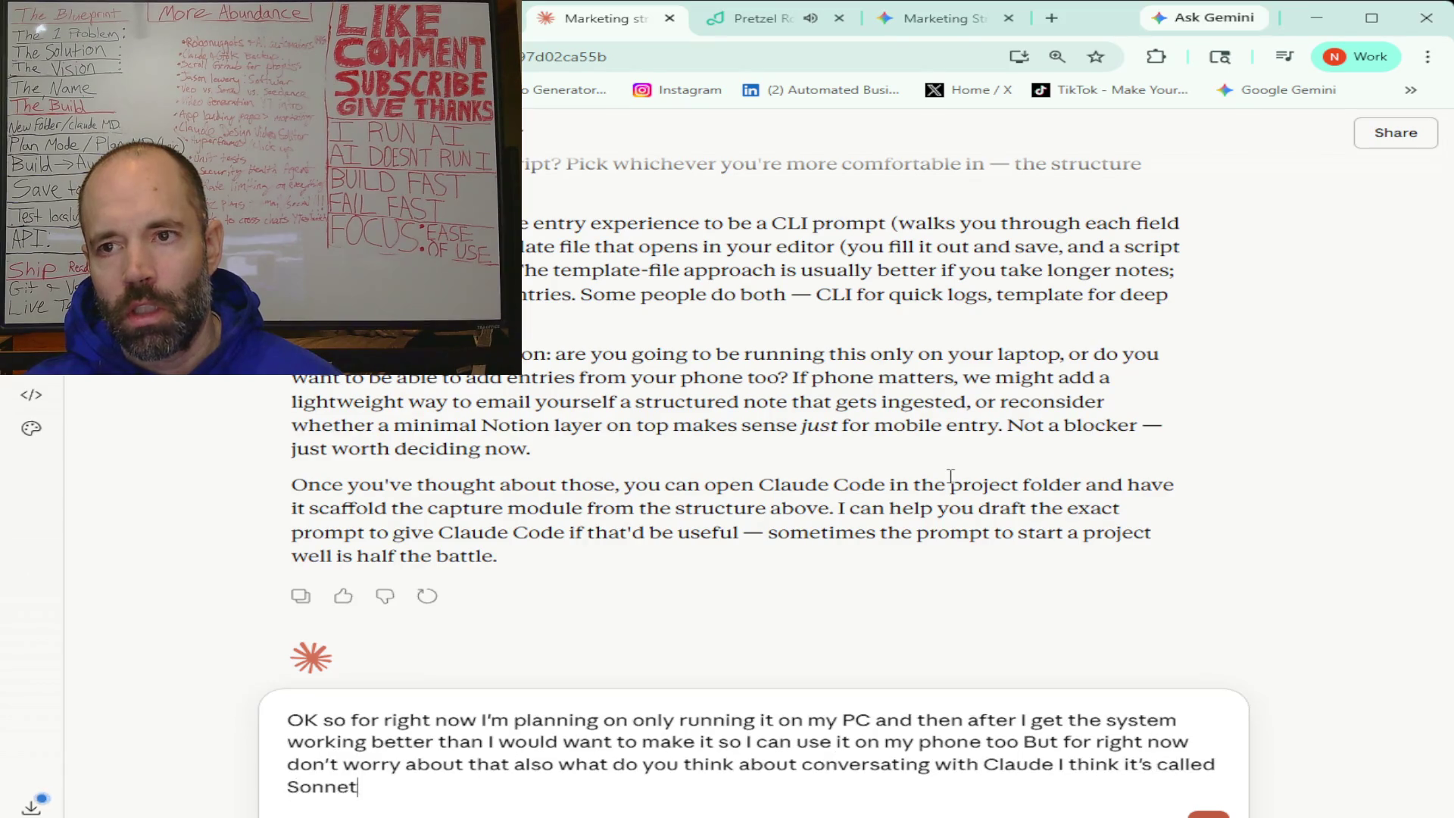
{"action": "type", "text": " in the VS code terminal"}
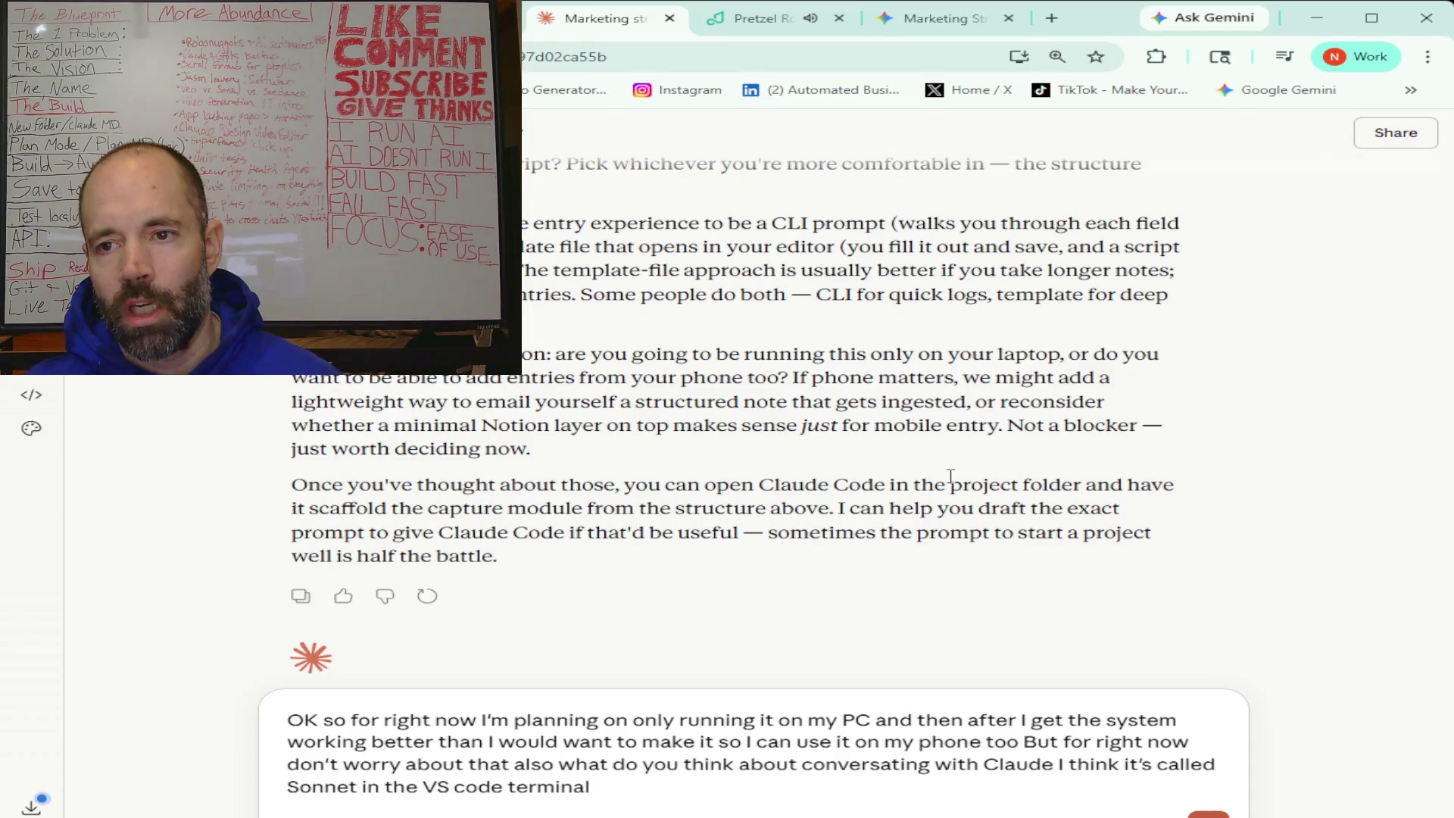
{"action": "type", "text": " through a cloud code window"}
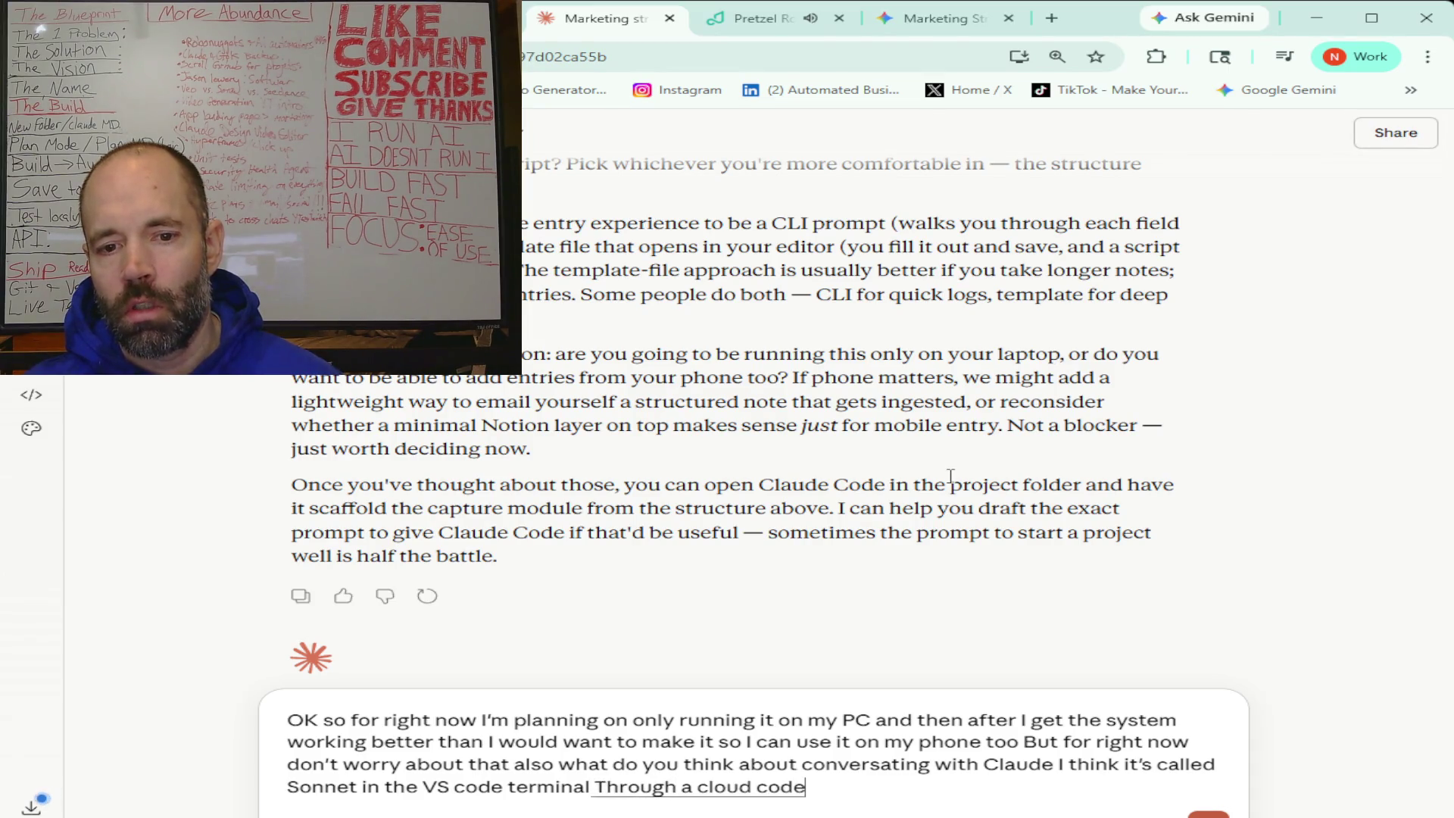
{"action": "type", "text": " for advice"}
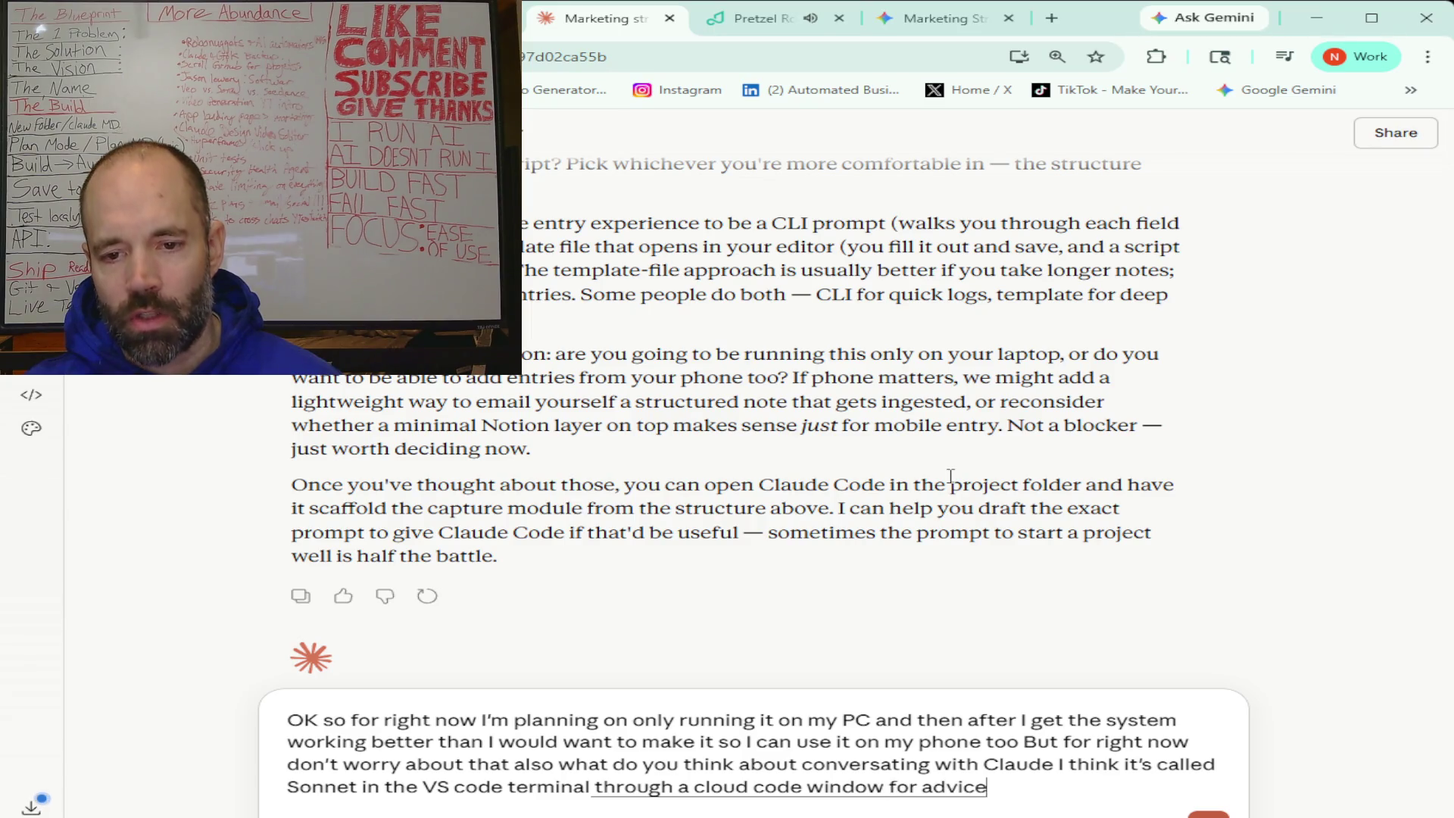
{"action": "type", "text": " on this project somebody from the comments was telling me that they think it's better than"}
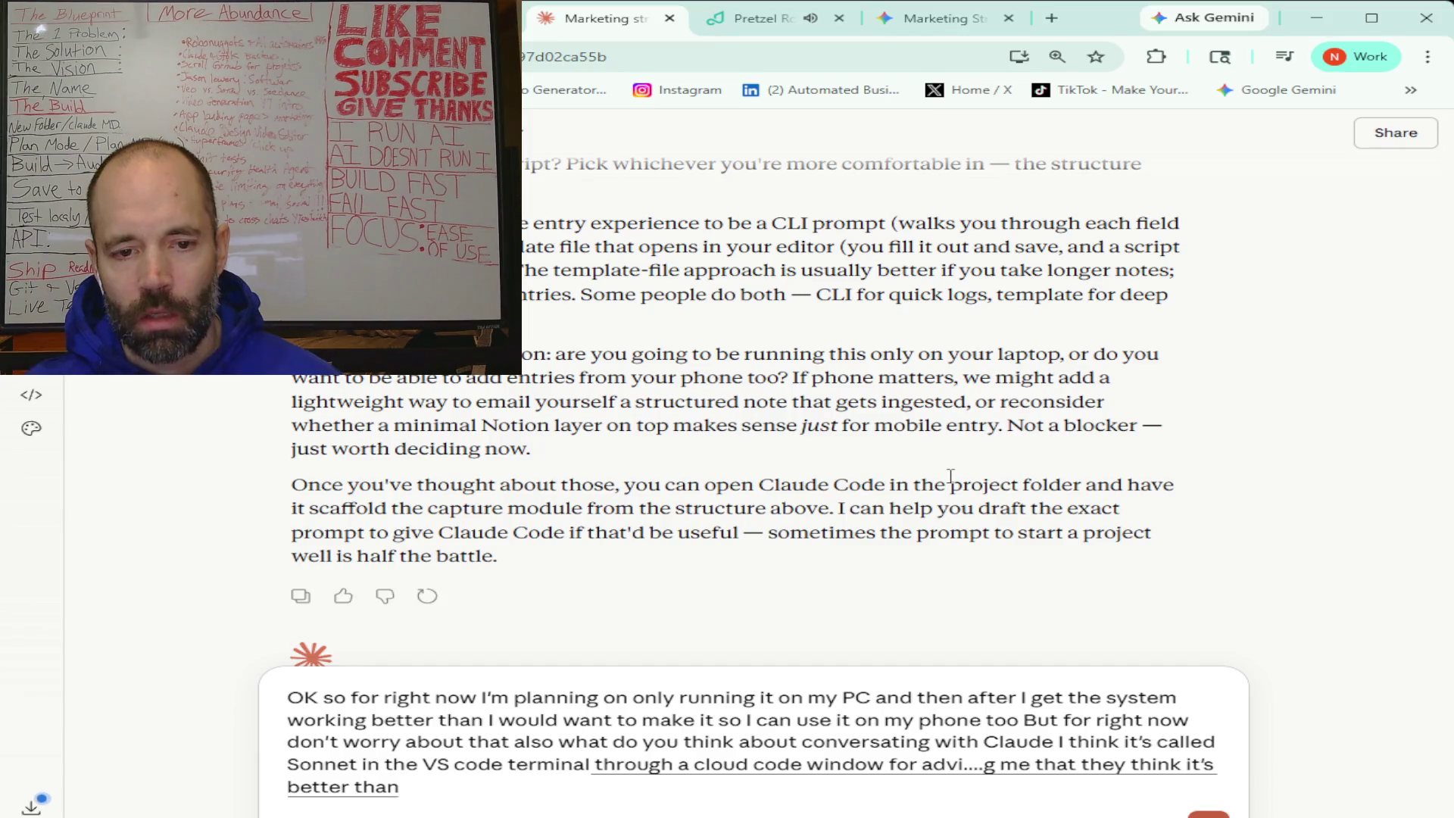
{"action": "type", "text": " Talking with you here on the LLM"}
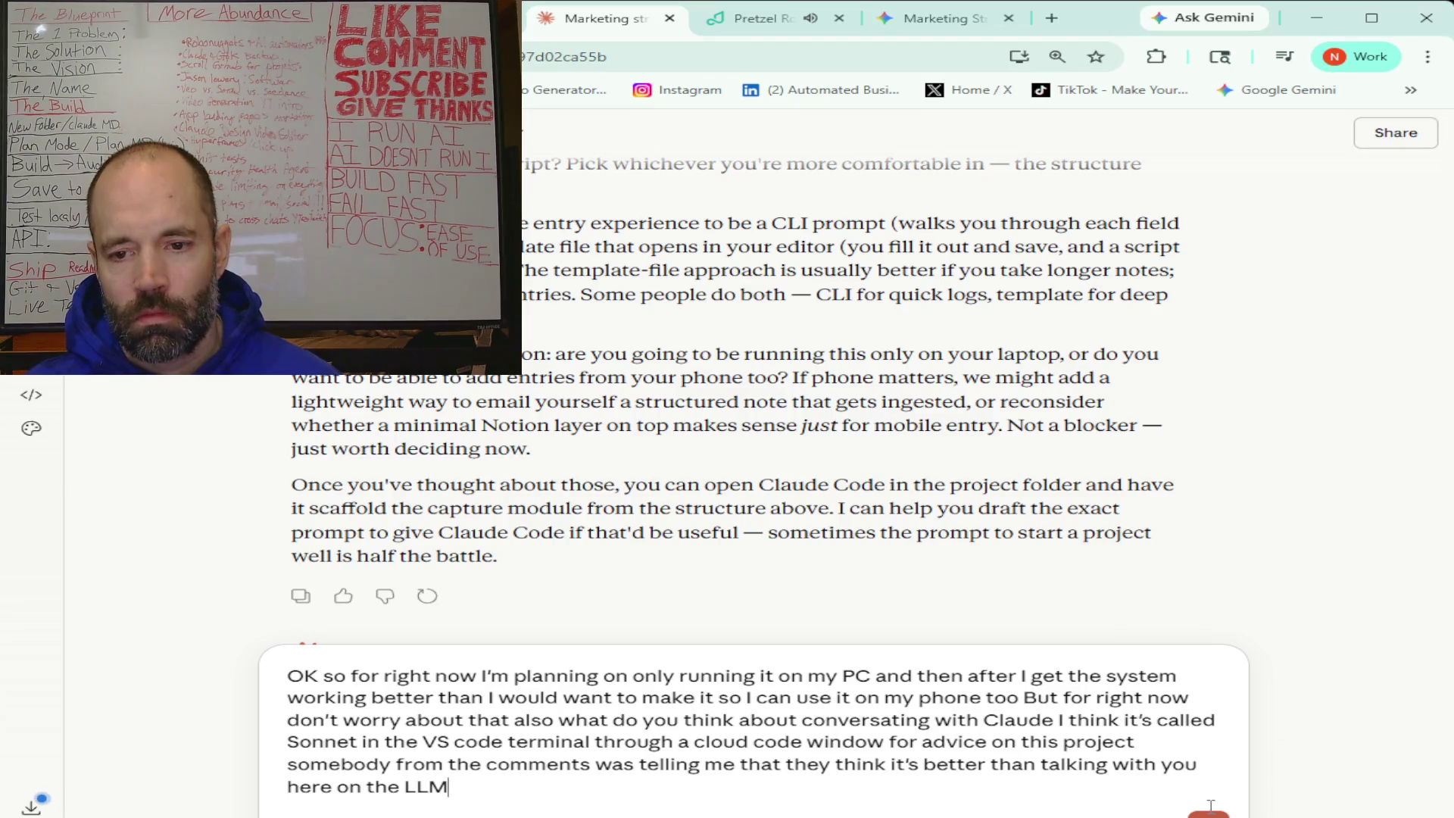
{"action": "key", "text": "Return"}
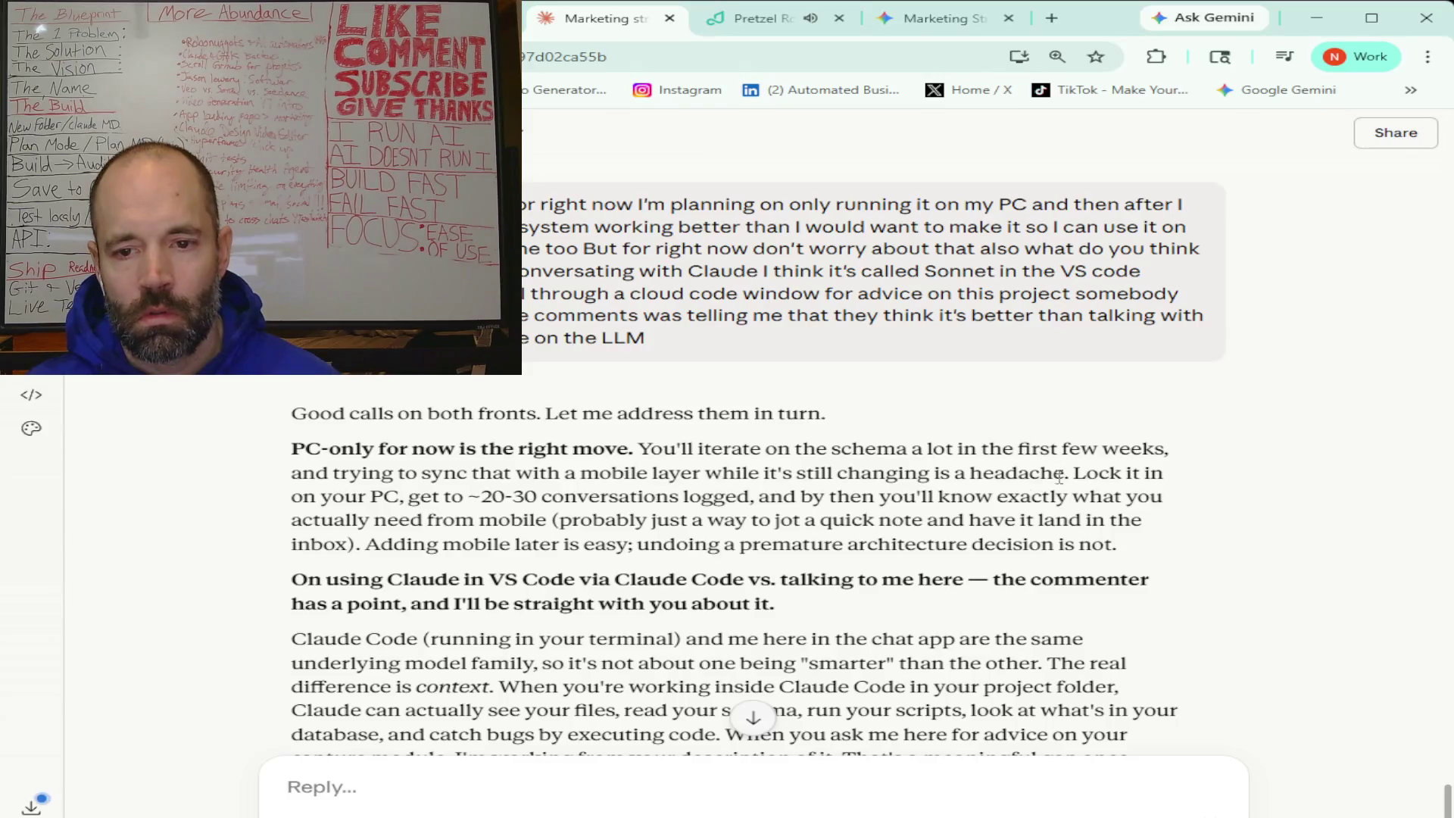
{"action": "scroll", "coordinate": [982, 437], "scroll_direction": "down", "scroll_amount": 1}
{"action": "scroll", "coordinate": [982, 437], "scroll_direction": "down", "scroll_amount": 1}
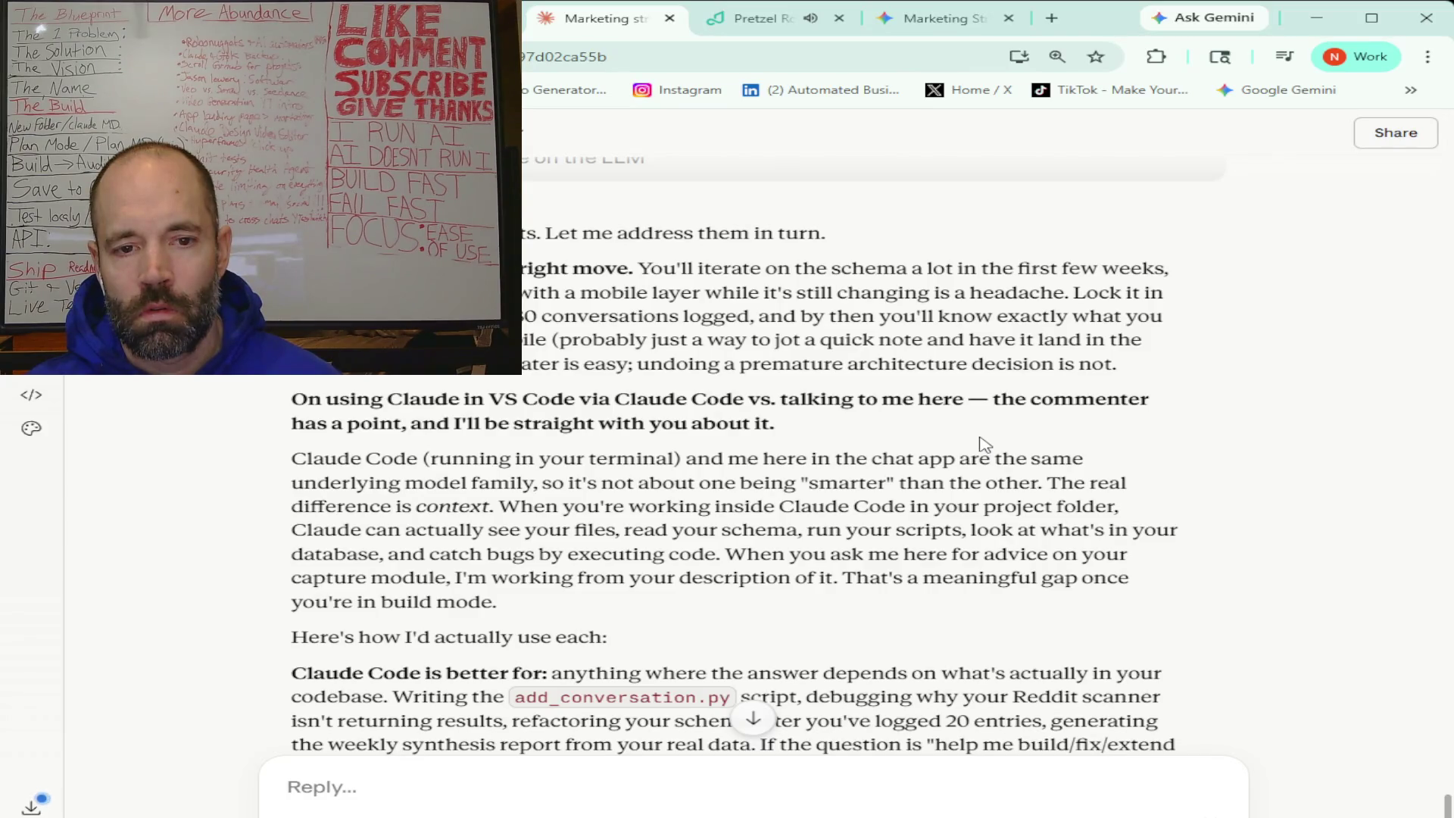
{"action": "scroll", "coordinate": [981, 443], "scroll_direction": "down", "scroll_amount": 4}
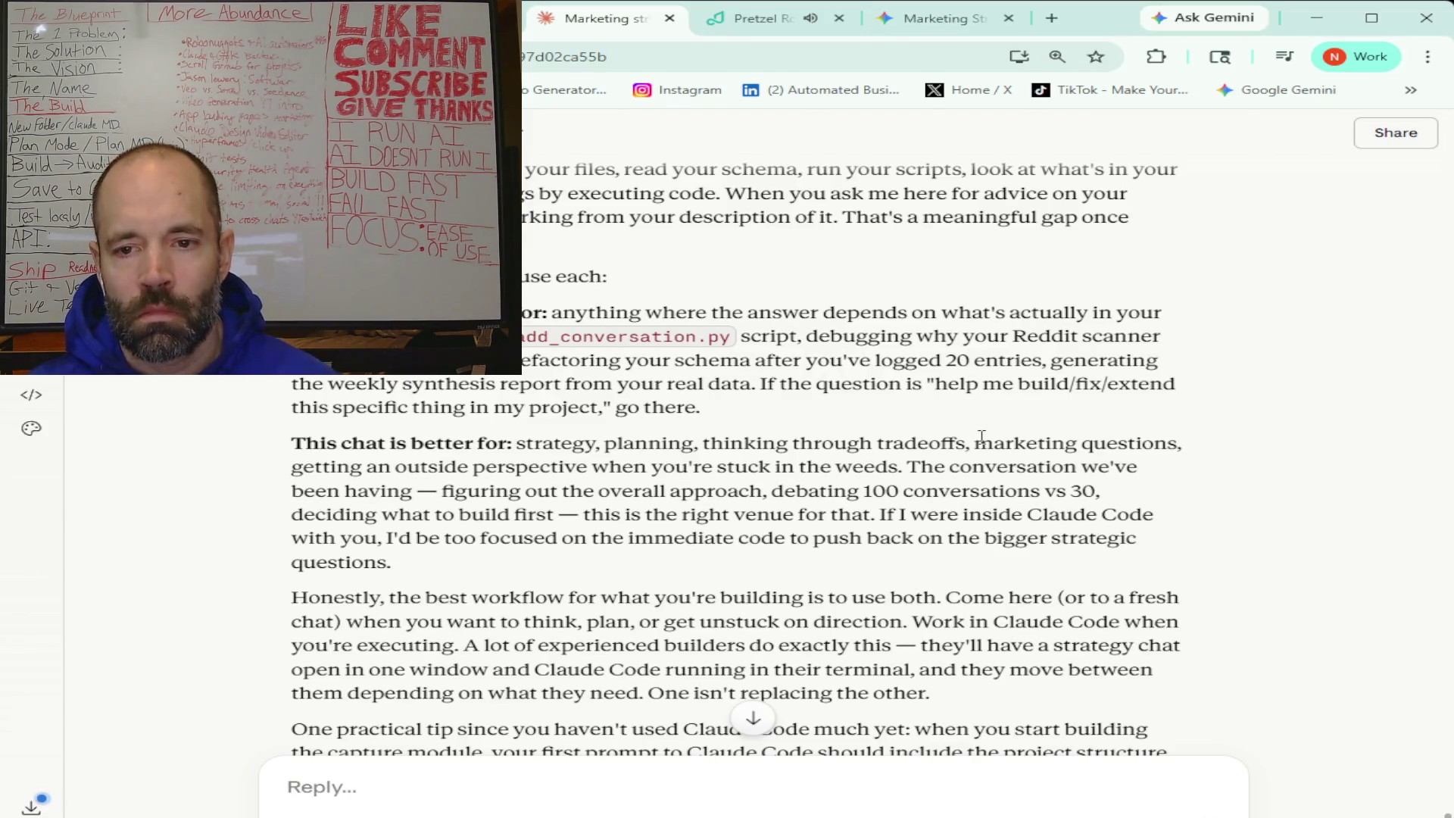
{"action": "scroll", "coordinate": [982, 436], "scroll_direction": "down", "scroll_amount": 4}
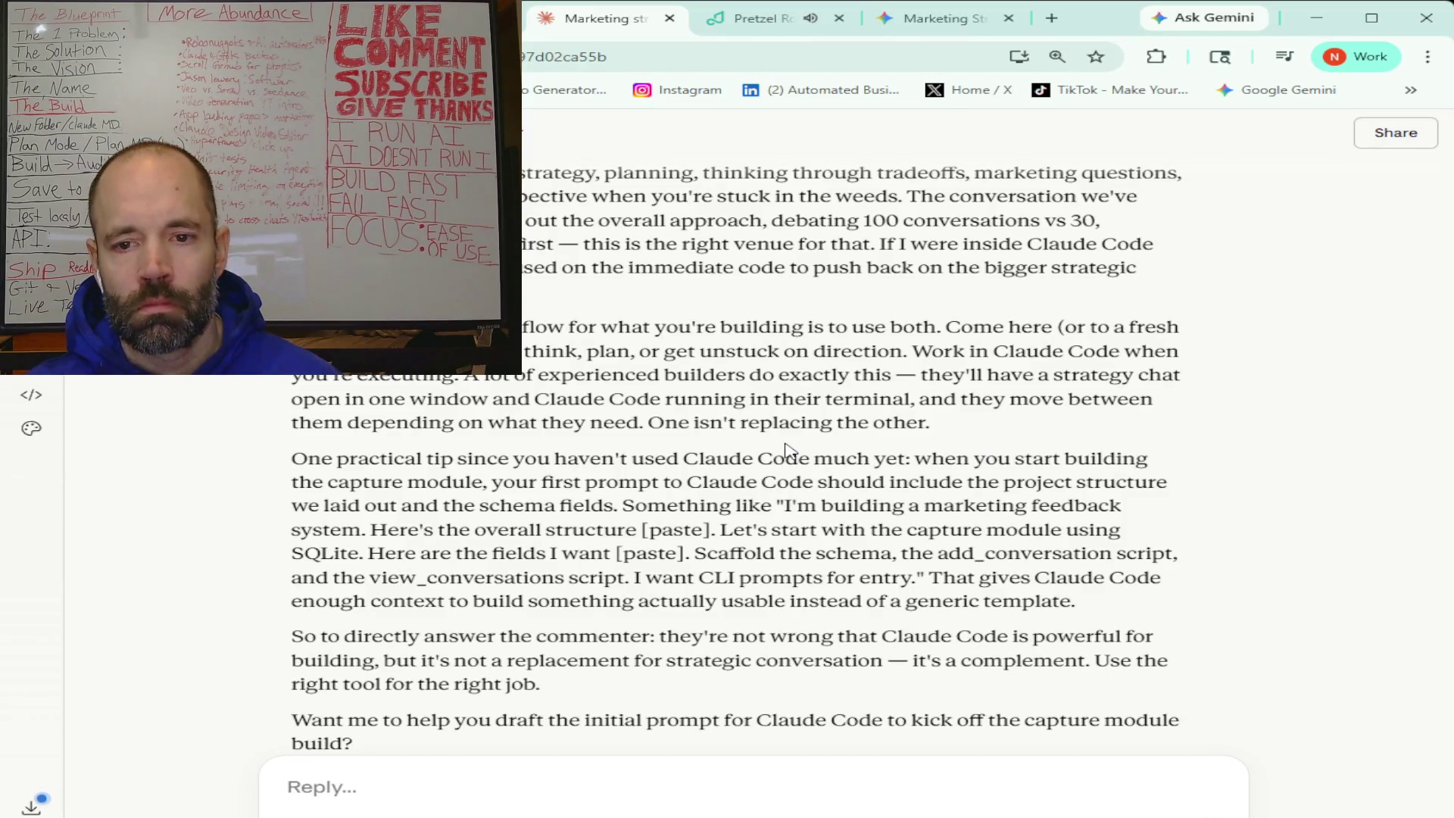
{"action": "scroll", "coordinate": [785, 447], "scroll_direction": "down", "scroll_amount": 3}
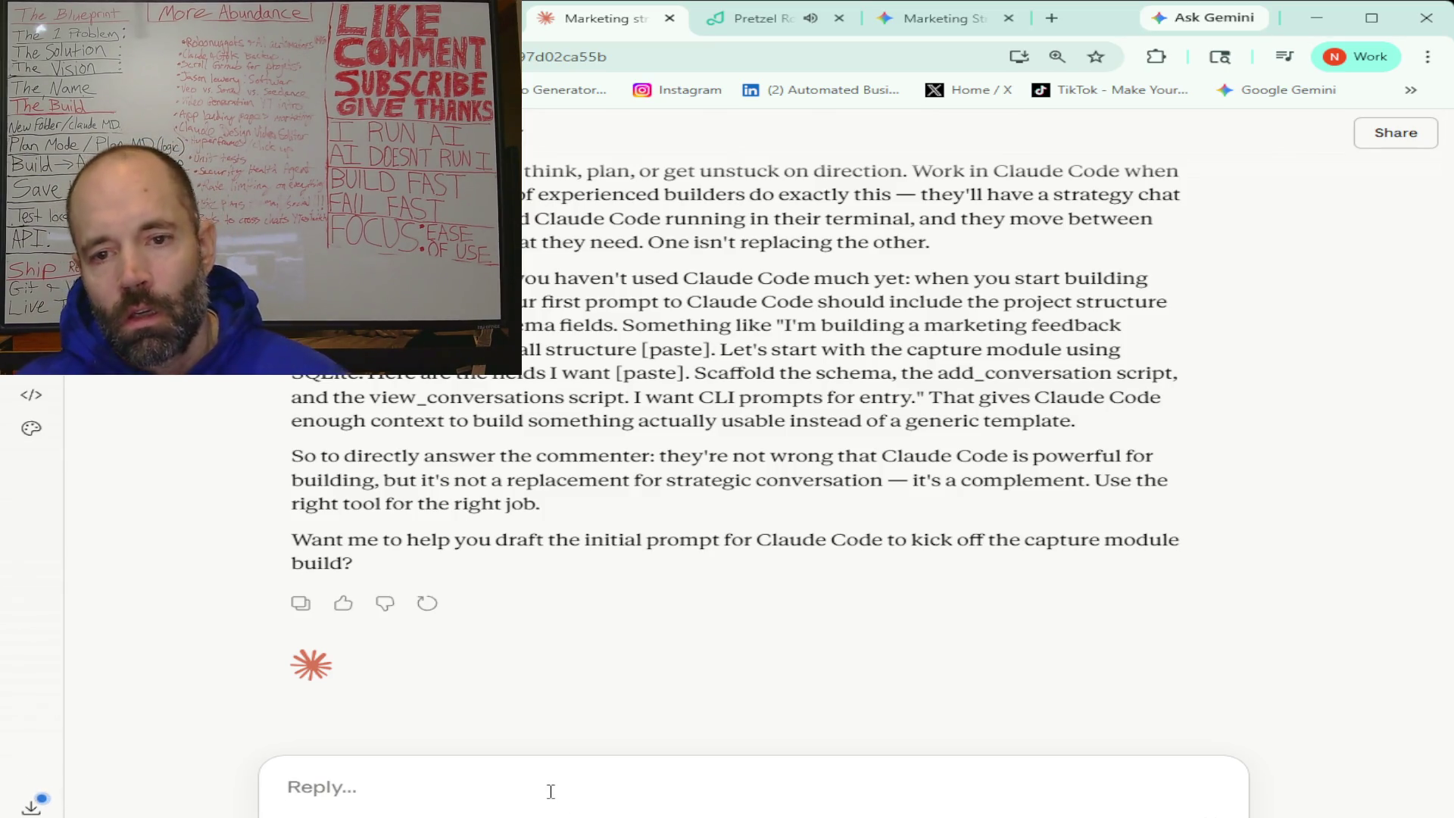
- Send a dictated question confirming strategy chats here while building with Claude Code in the terminal
{"action": "type", "text": "Alright so just to get this clear Bas"}
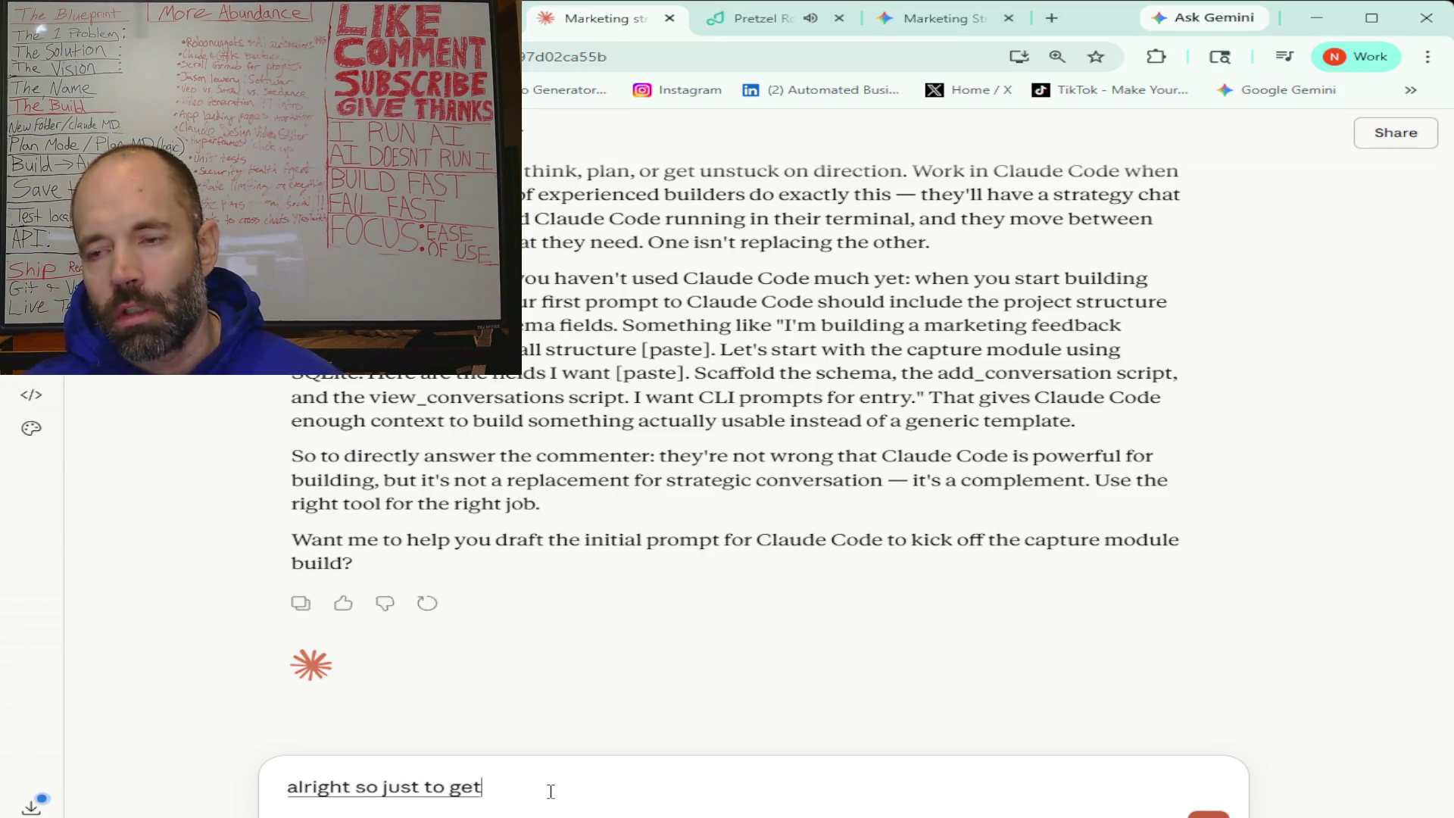
{"action": "type", "text": "ically what you're saying is like"}
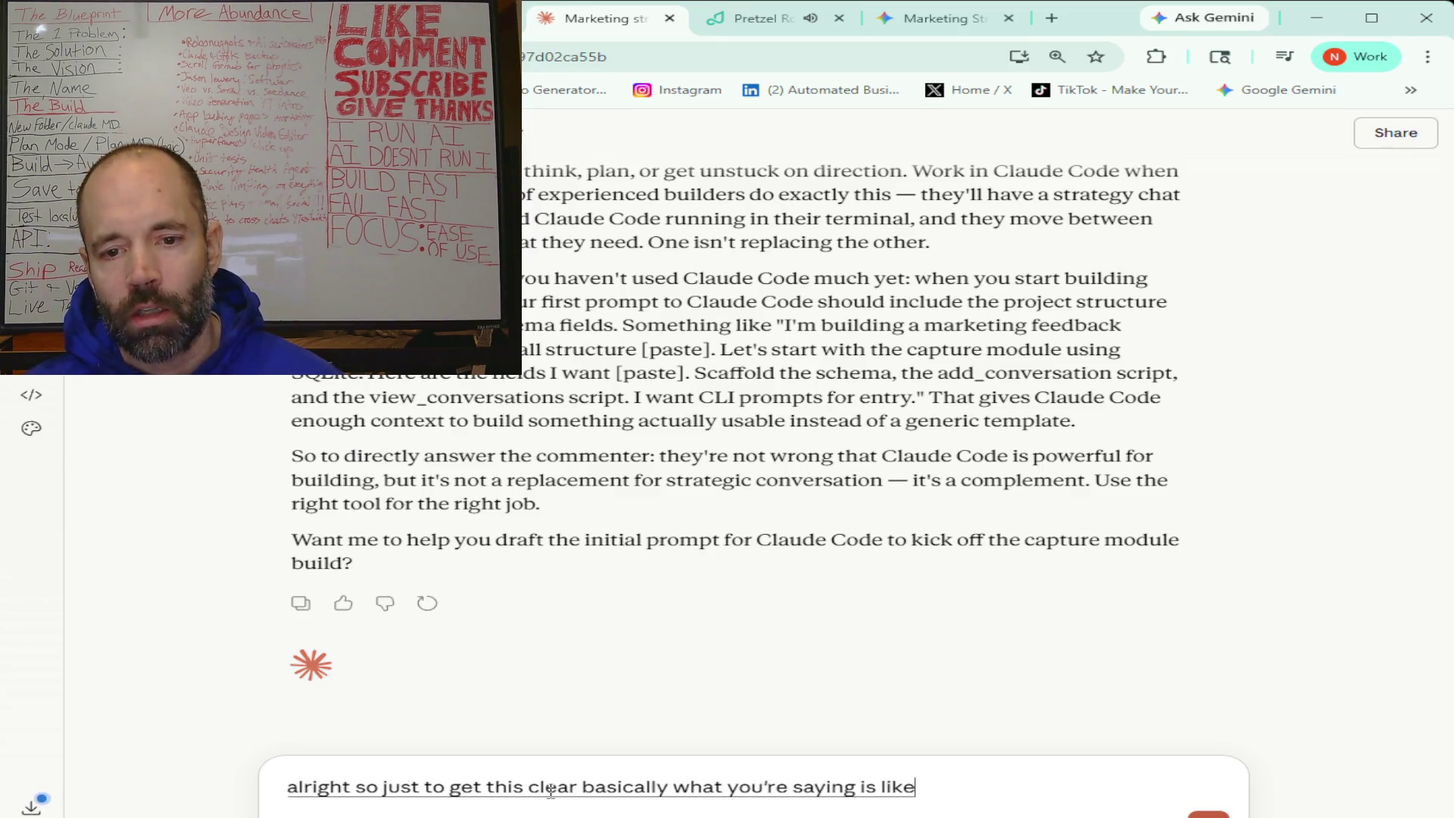
{"action": "type", "text": " I can come to you and we'll be talking about"}
{"action": "type", "text": " you know strategy for this project"}
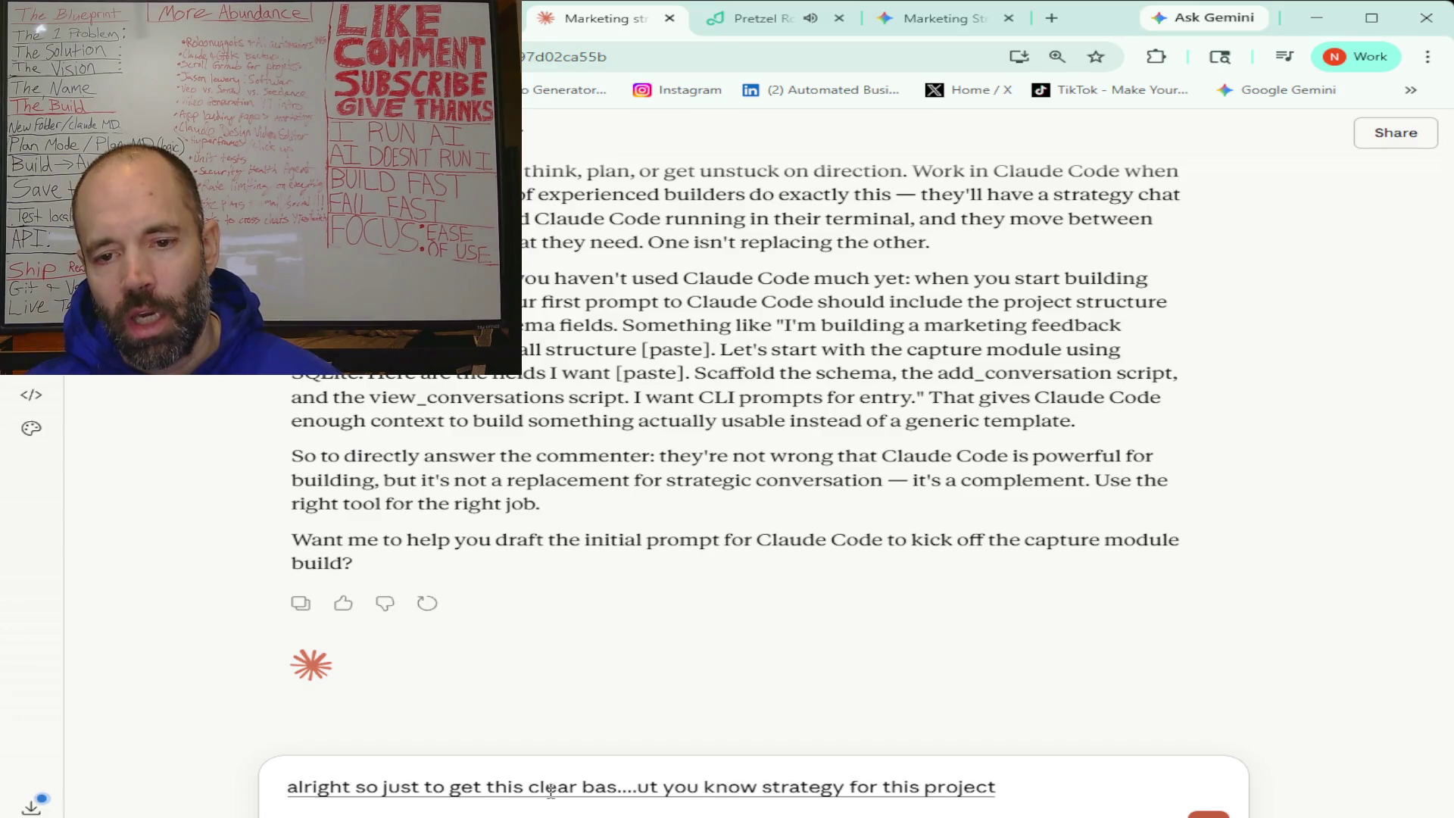
{"action": "type", "text": " and then I'll be creating a"}
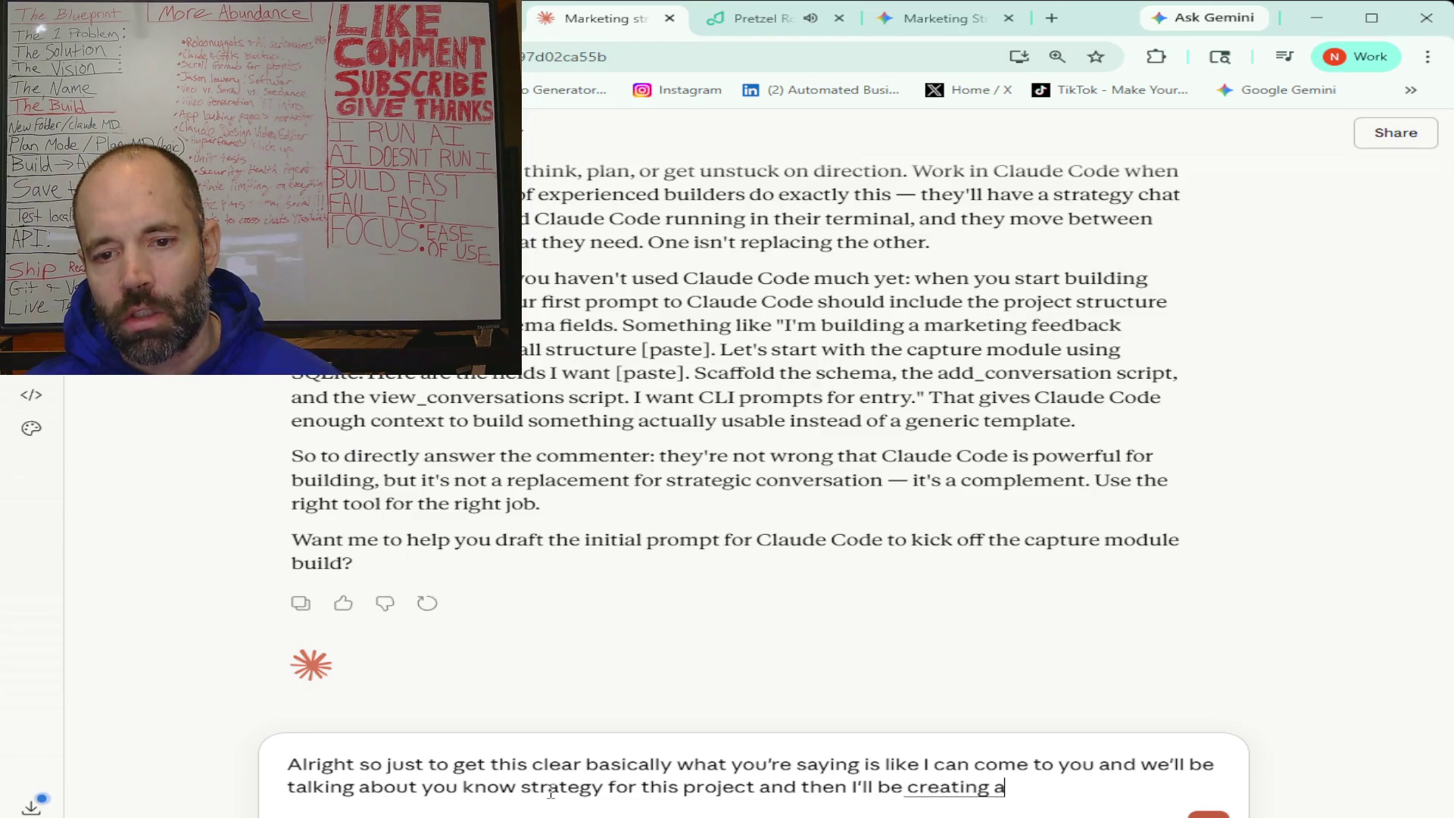
{"action": "type", "text": " second terminal with claude"}
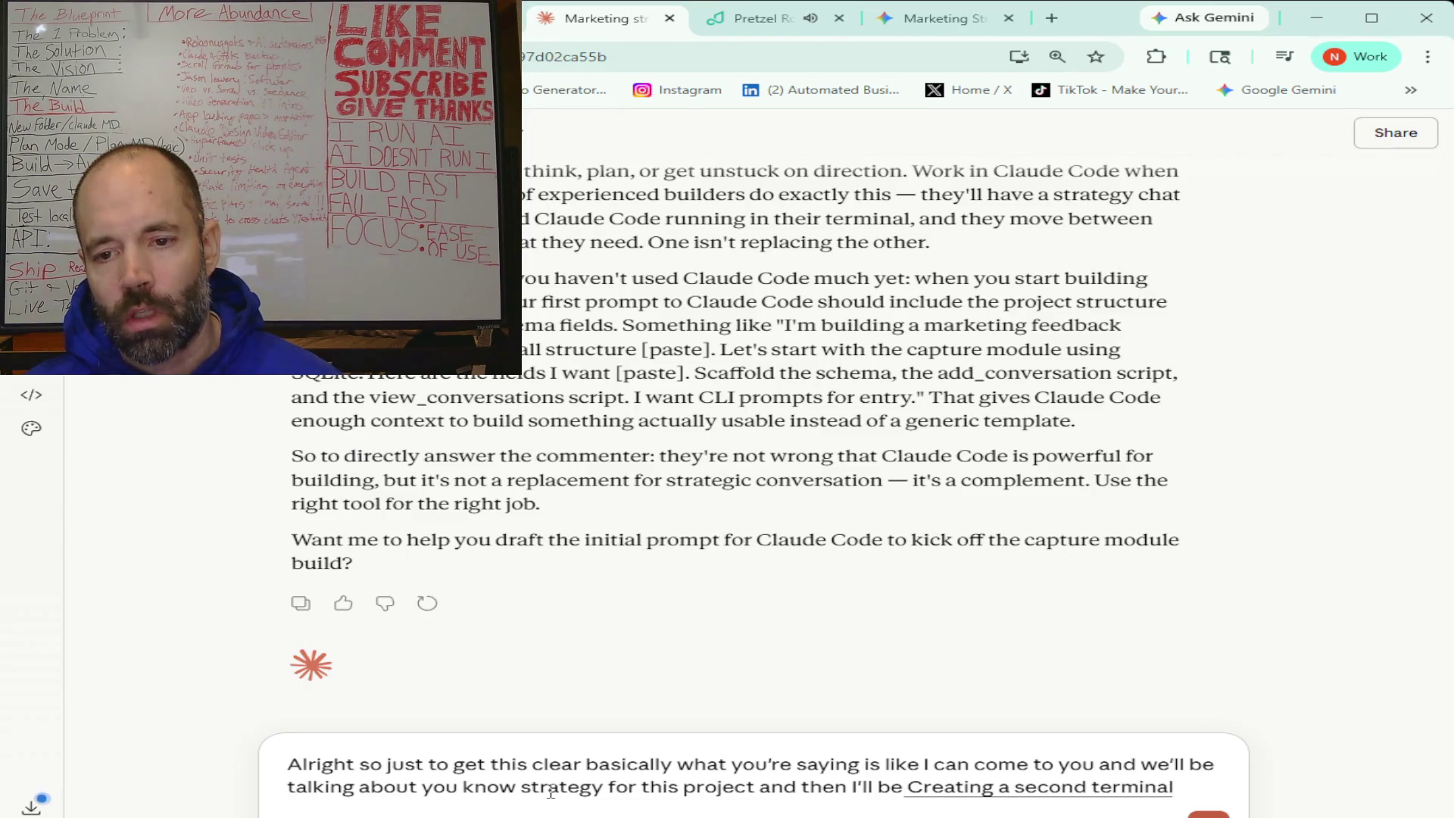
{"action": "type", "text": " open"}
{"action": "type", "text": " that I will be"}
{"action": "type", "text": " talking to about the build"}
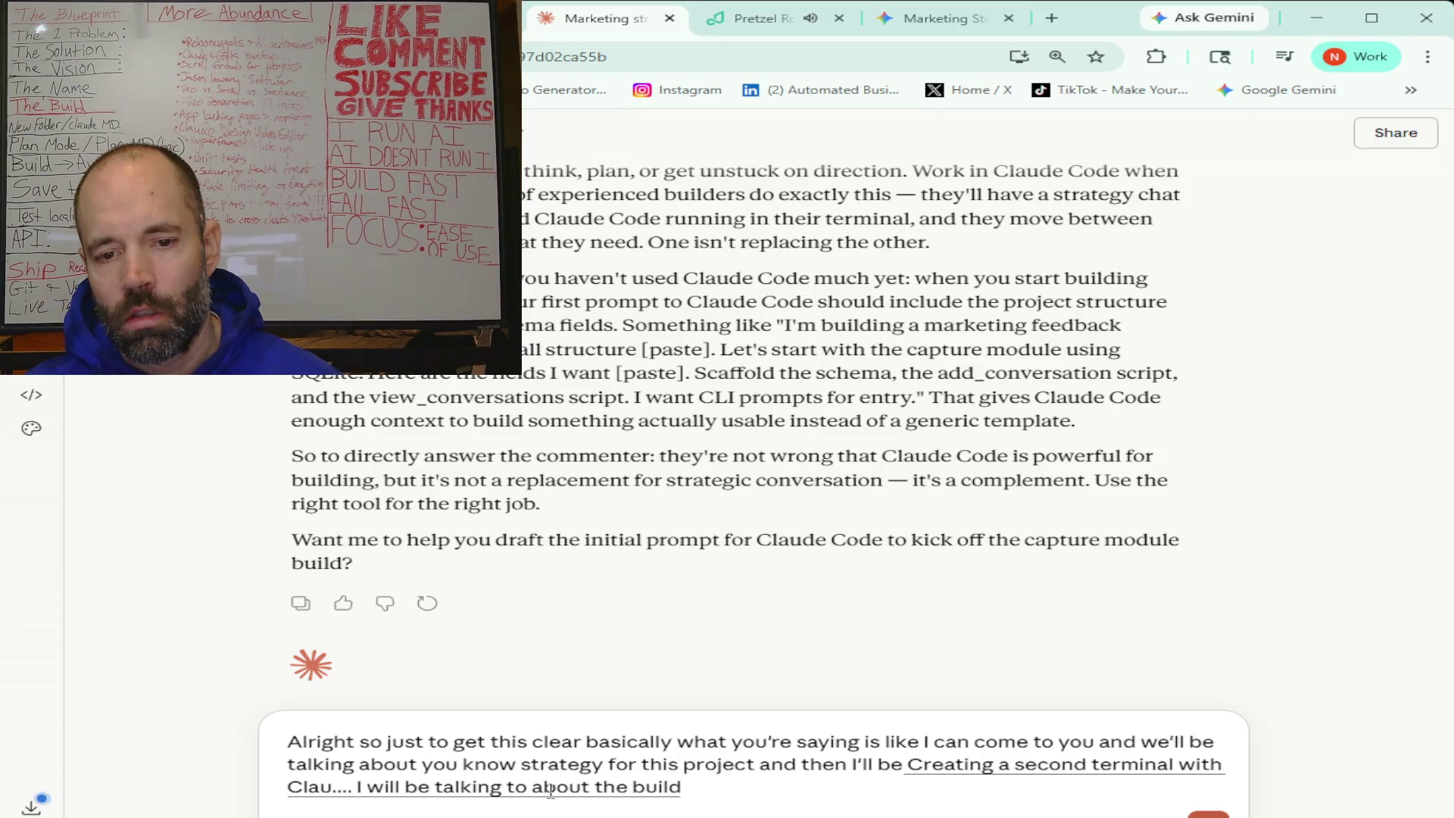
{"action": "type", "text": " in specific"}
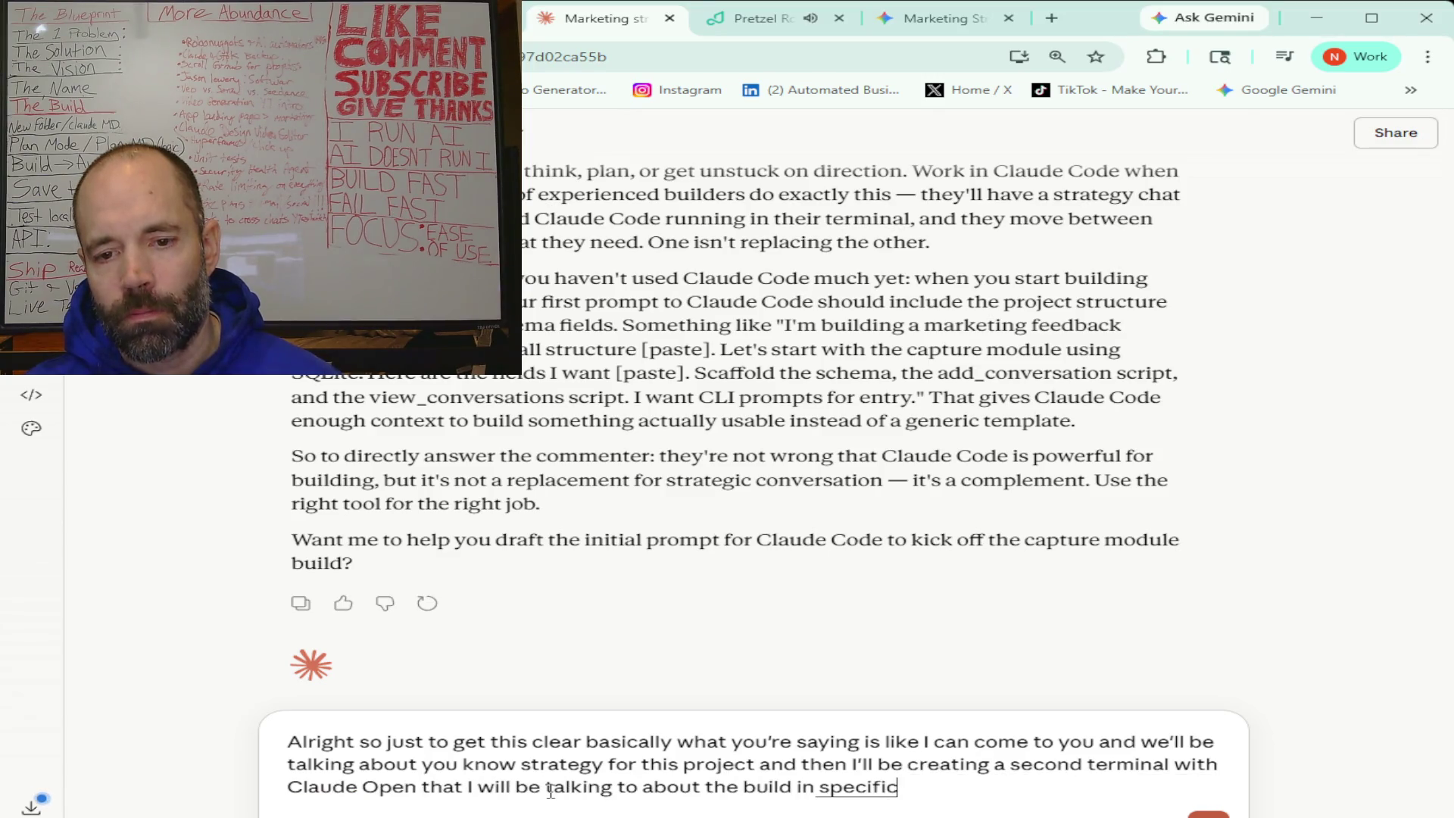
{"action": "type", "text": " things about"}
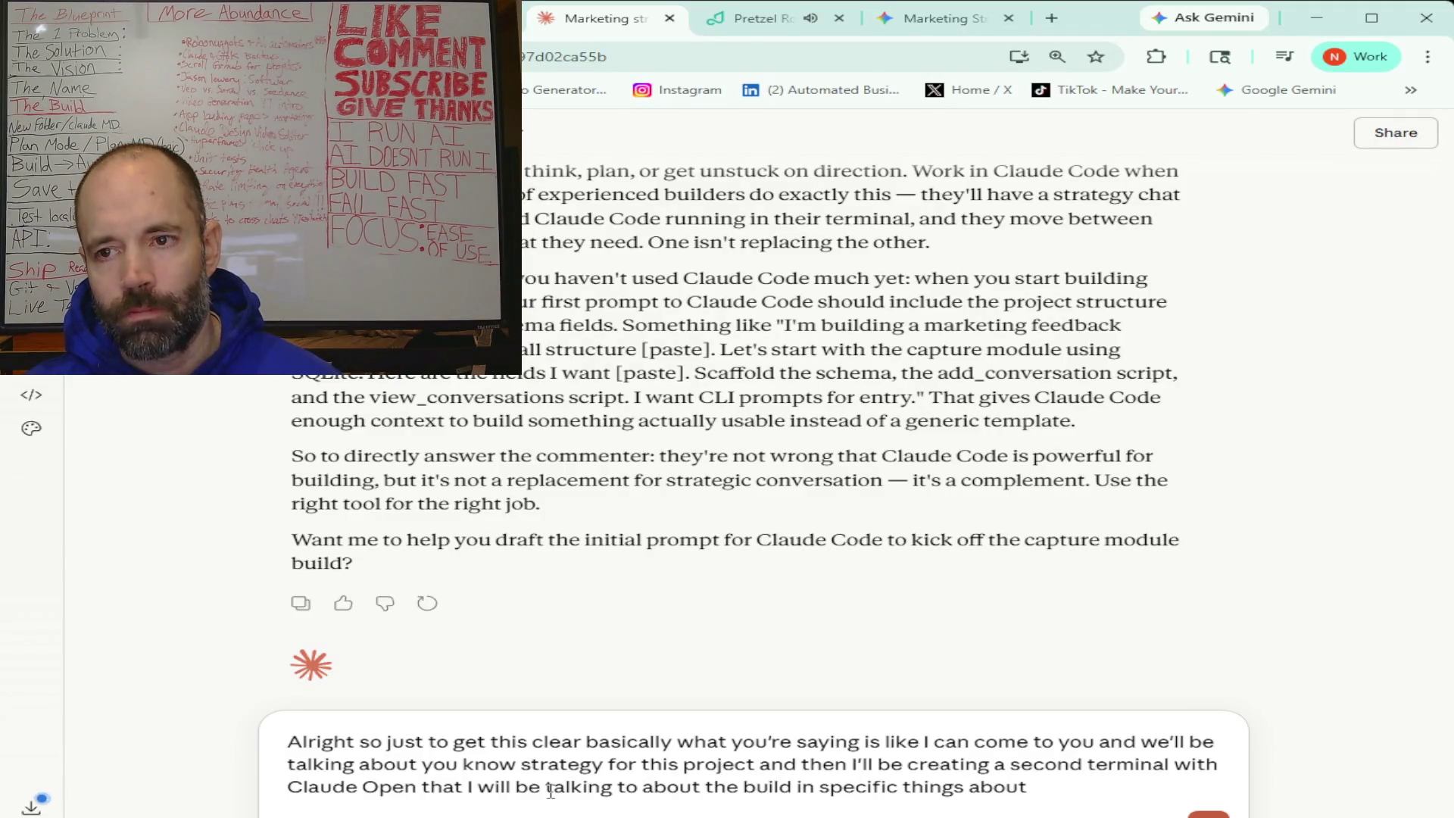
{"action": "type", "text": " Things that would pertain"}
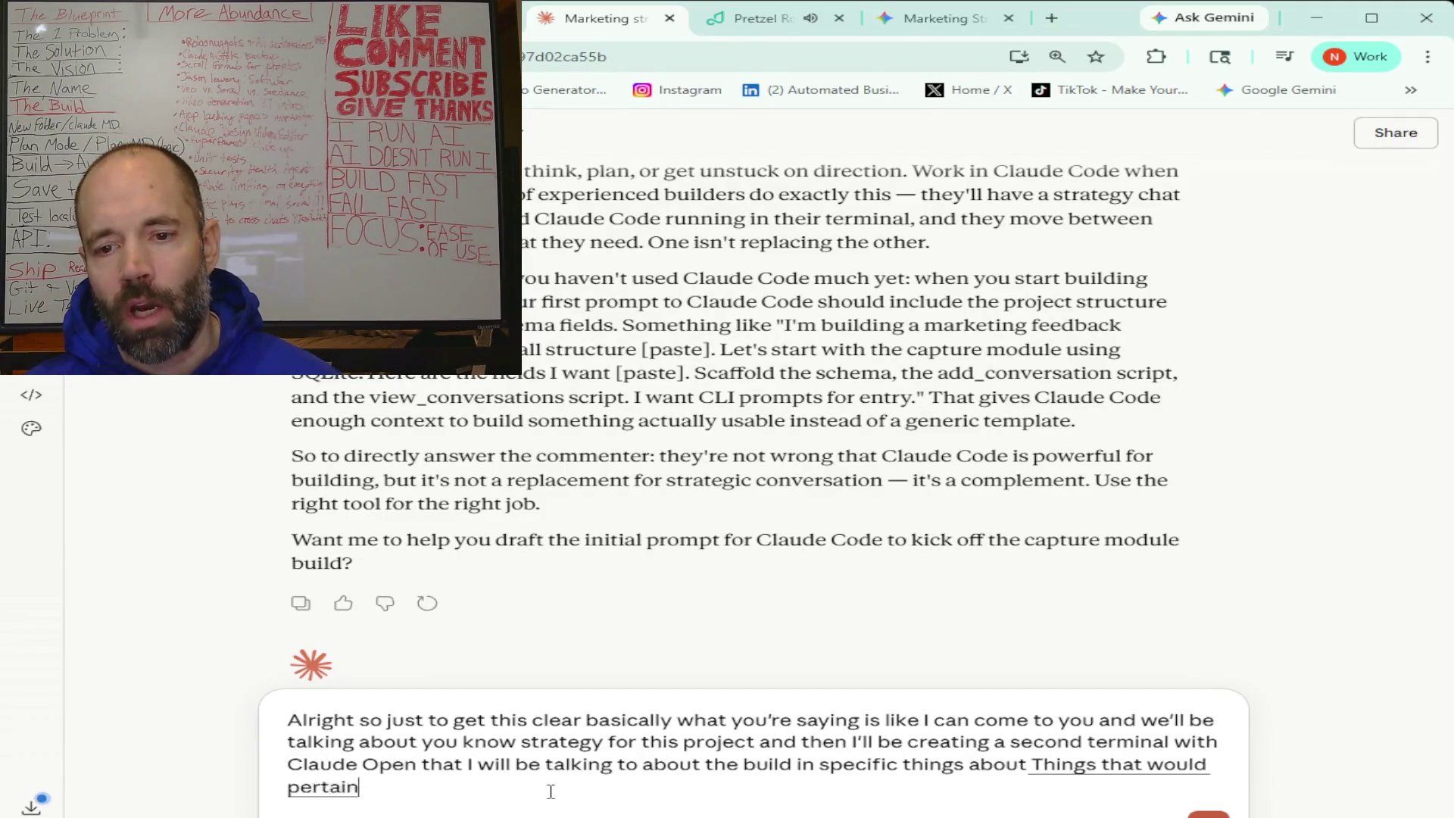
{"action": "type", "text": " to the file structure and what's already been built"}
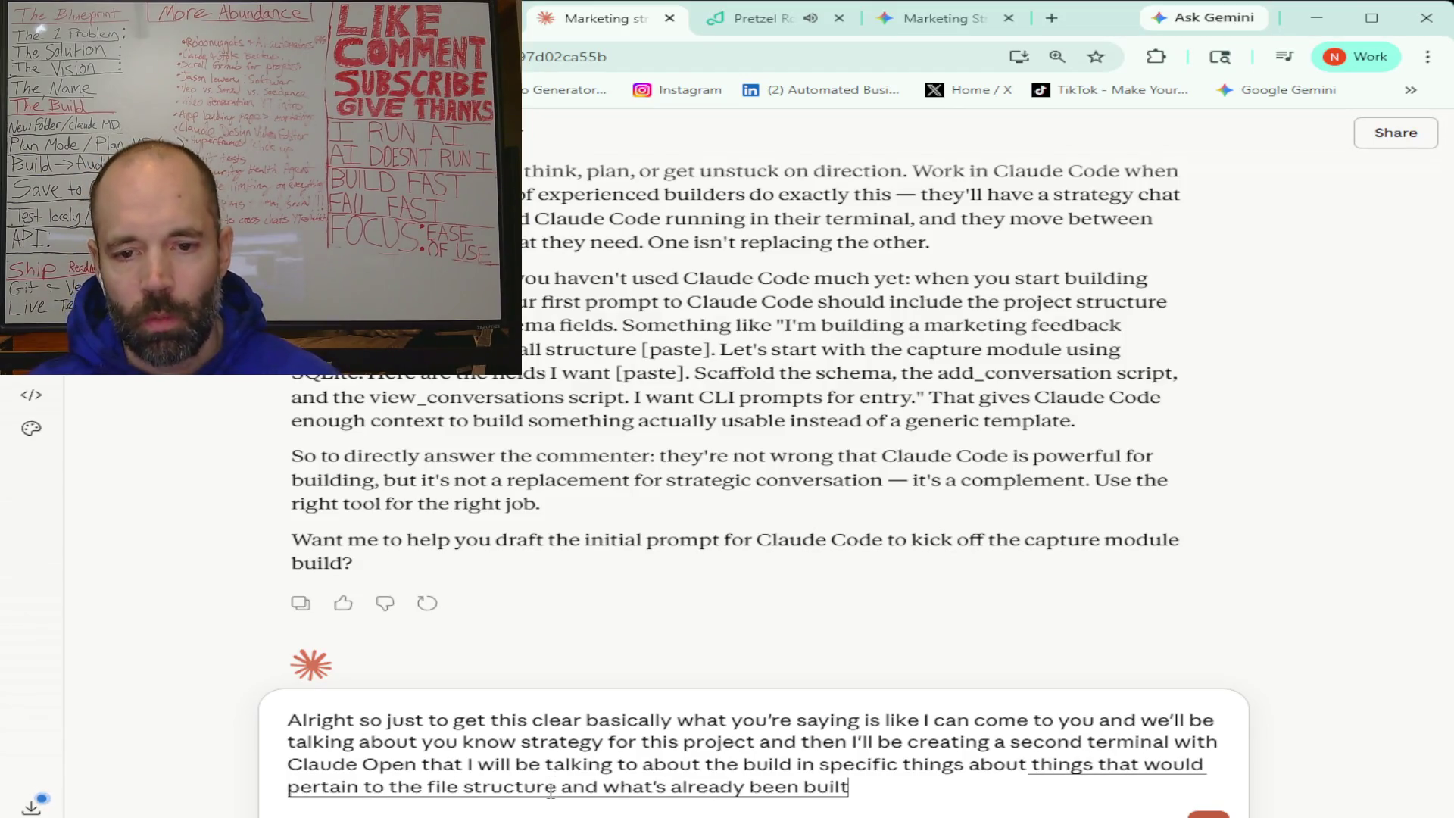
{"action": "type", "text": " and what would be built in the future"}
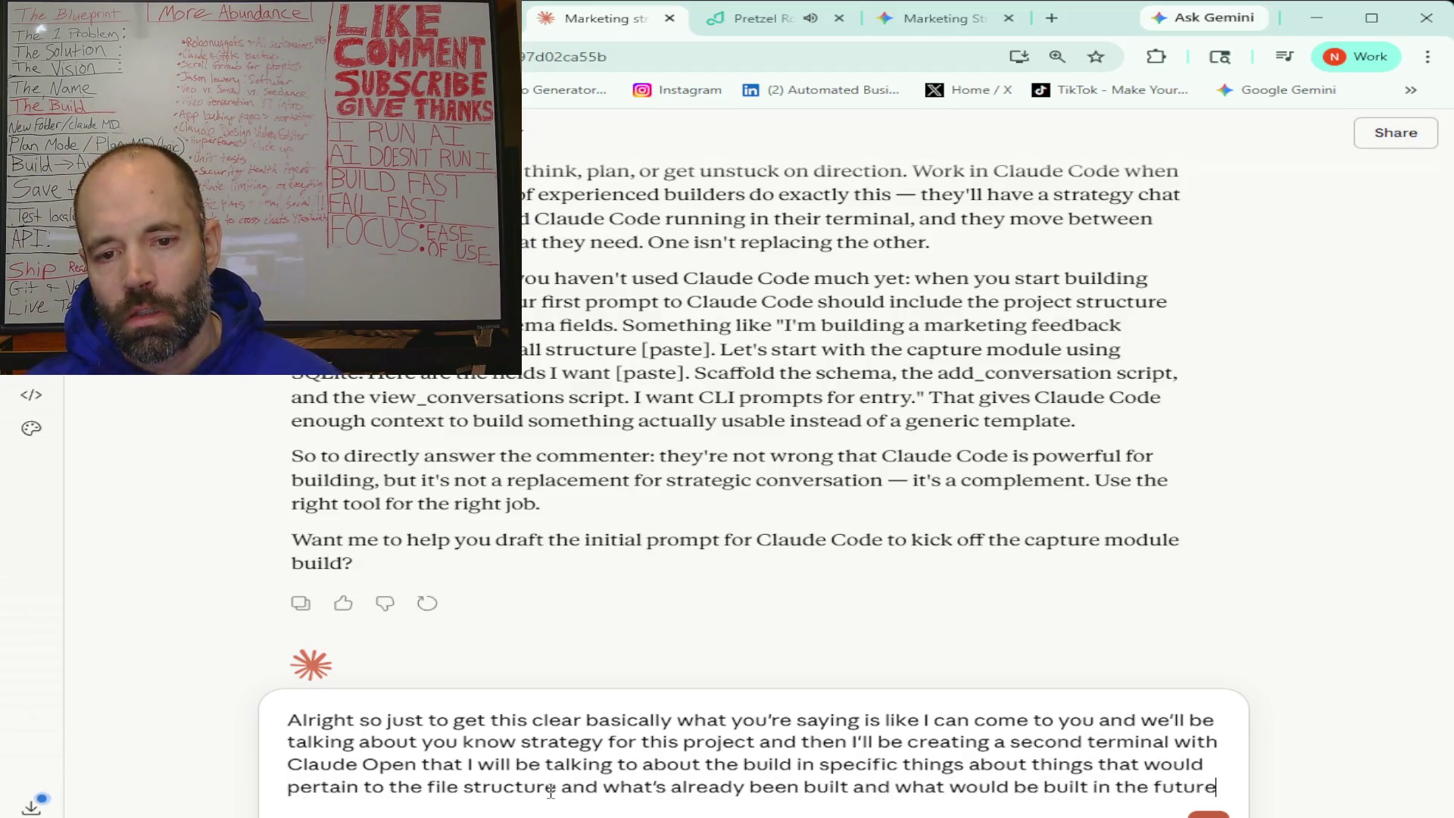
{"action": "type", "text": " so if that is right"}
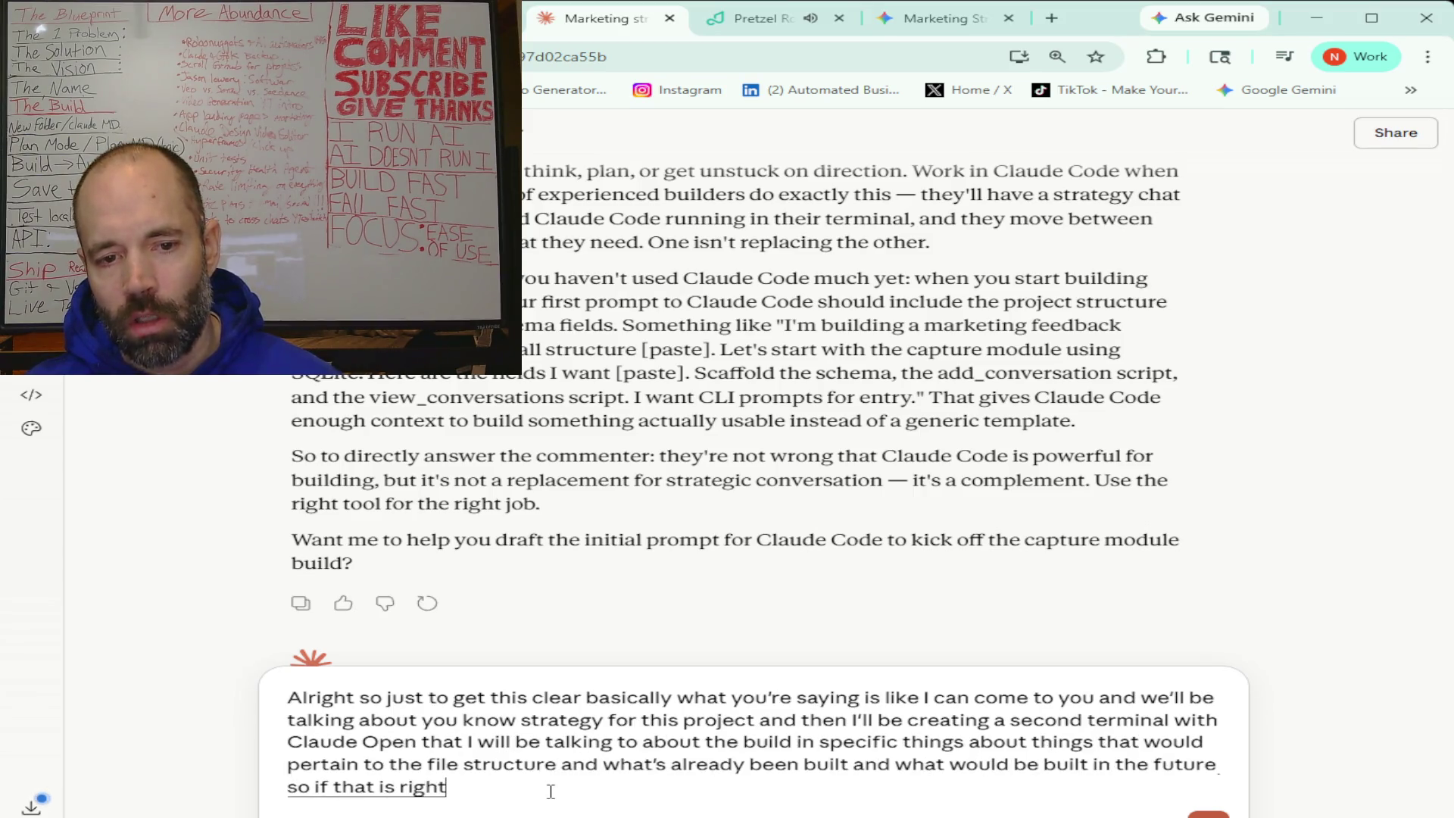
{"action": "type", "text": " let me know let me know if there's something you think I don't understand"}
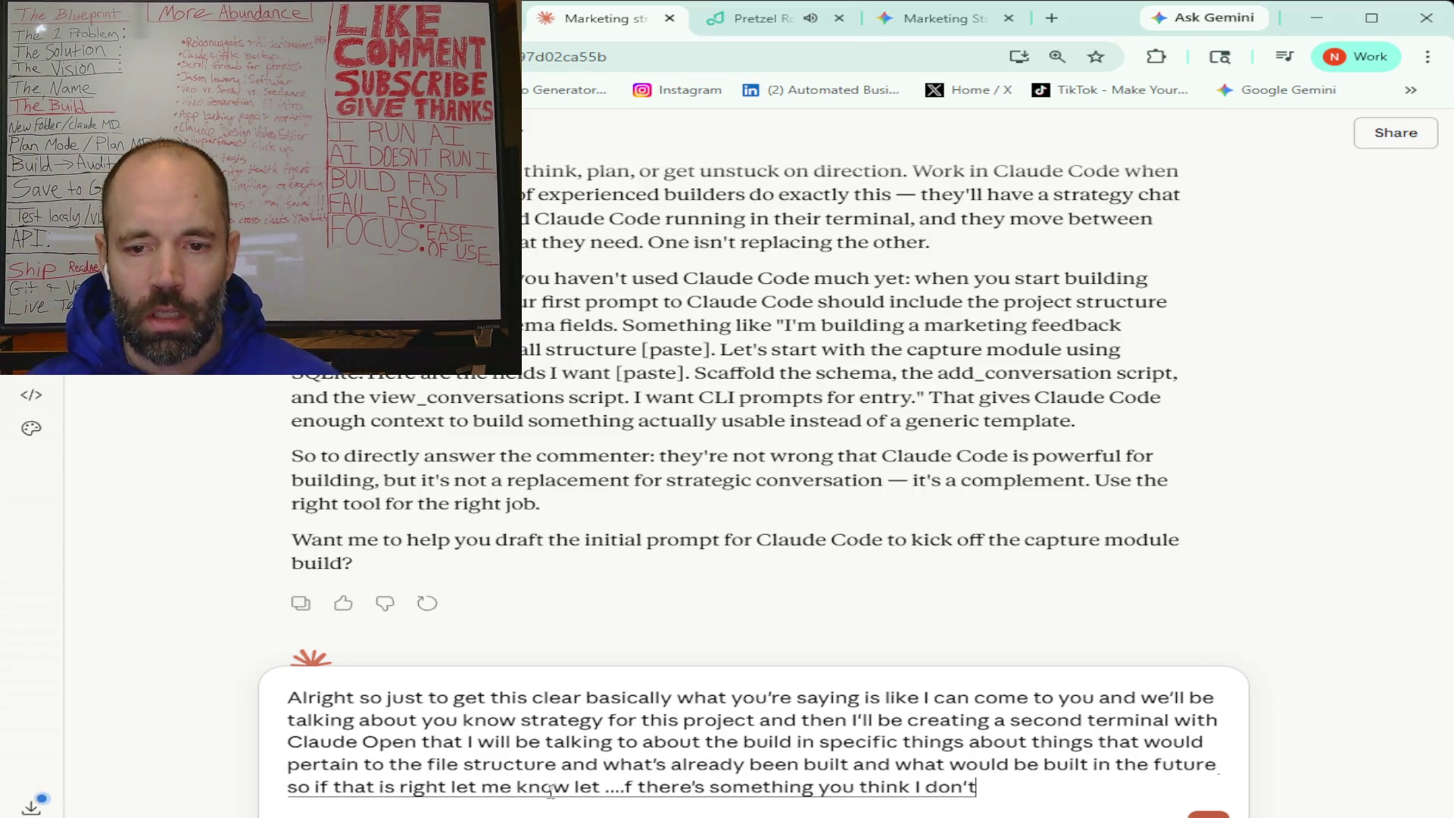
{"action": "type", "text": " and also let me"}
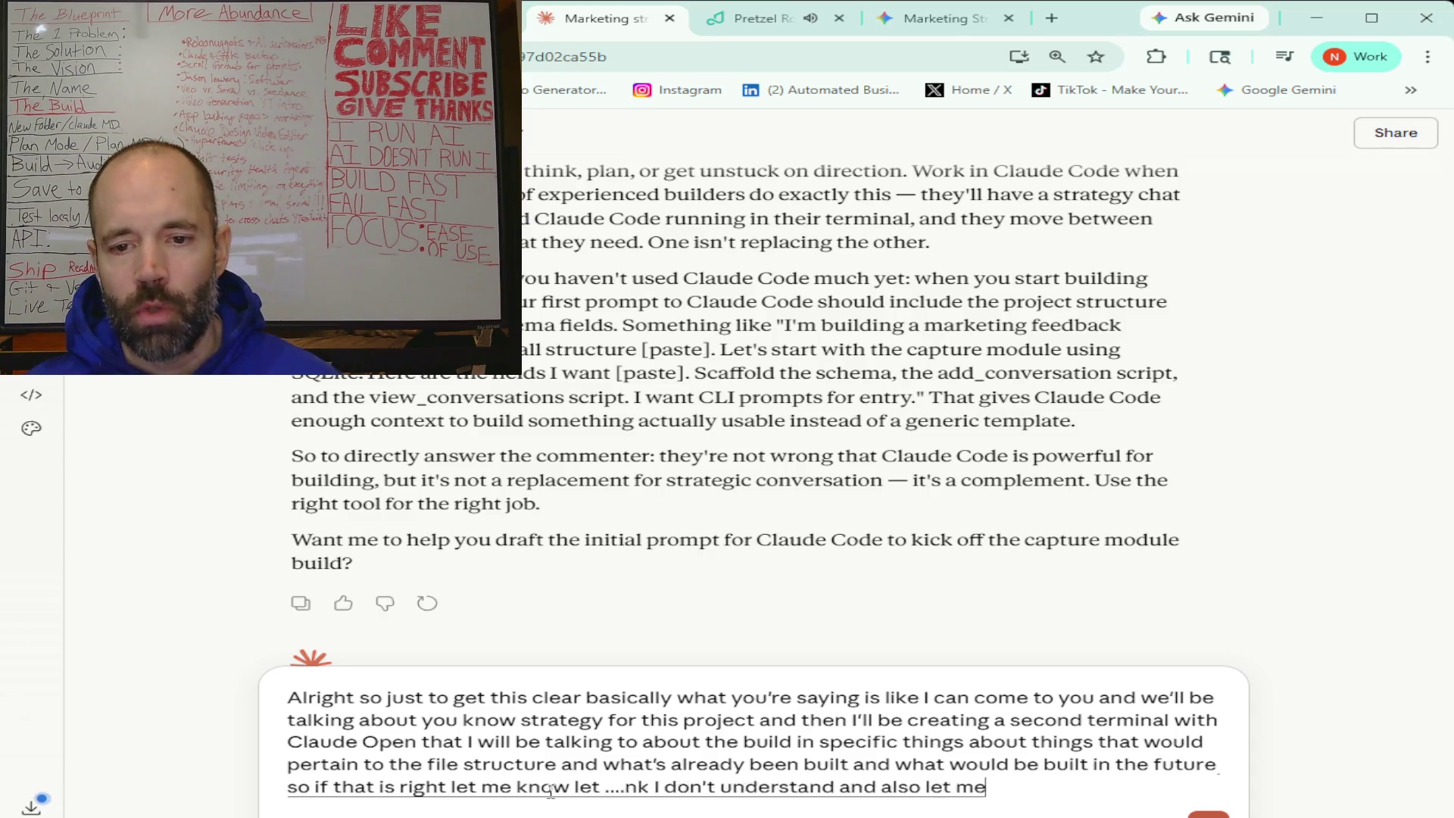
{"action": "type", "text": " know are you able to"}
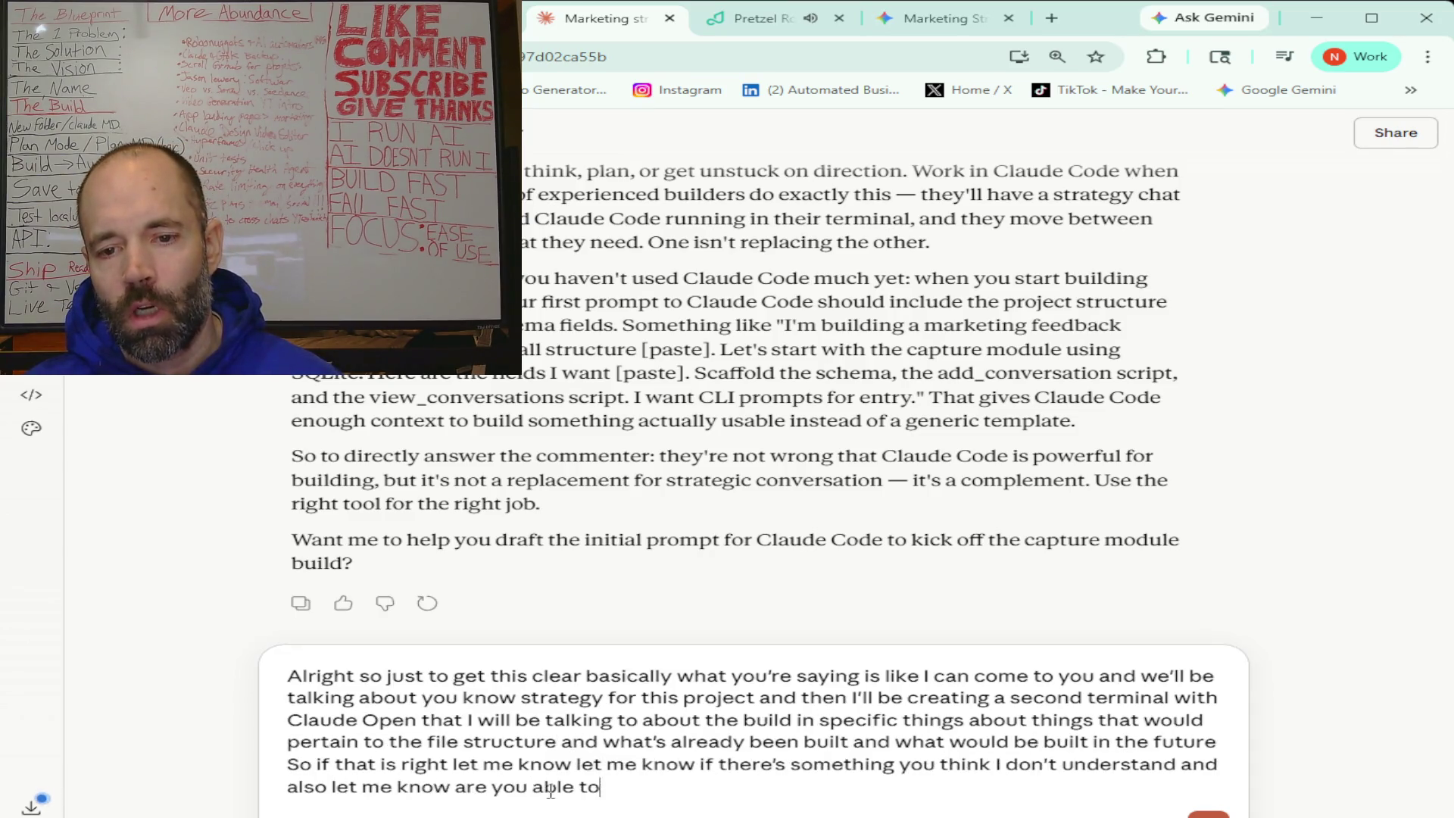
{"action": "type", "text": " basically"}
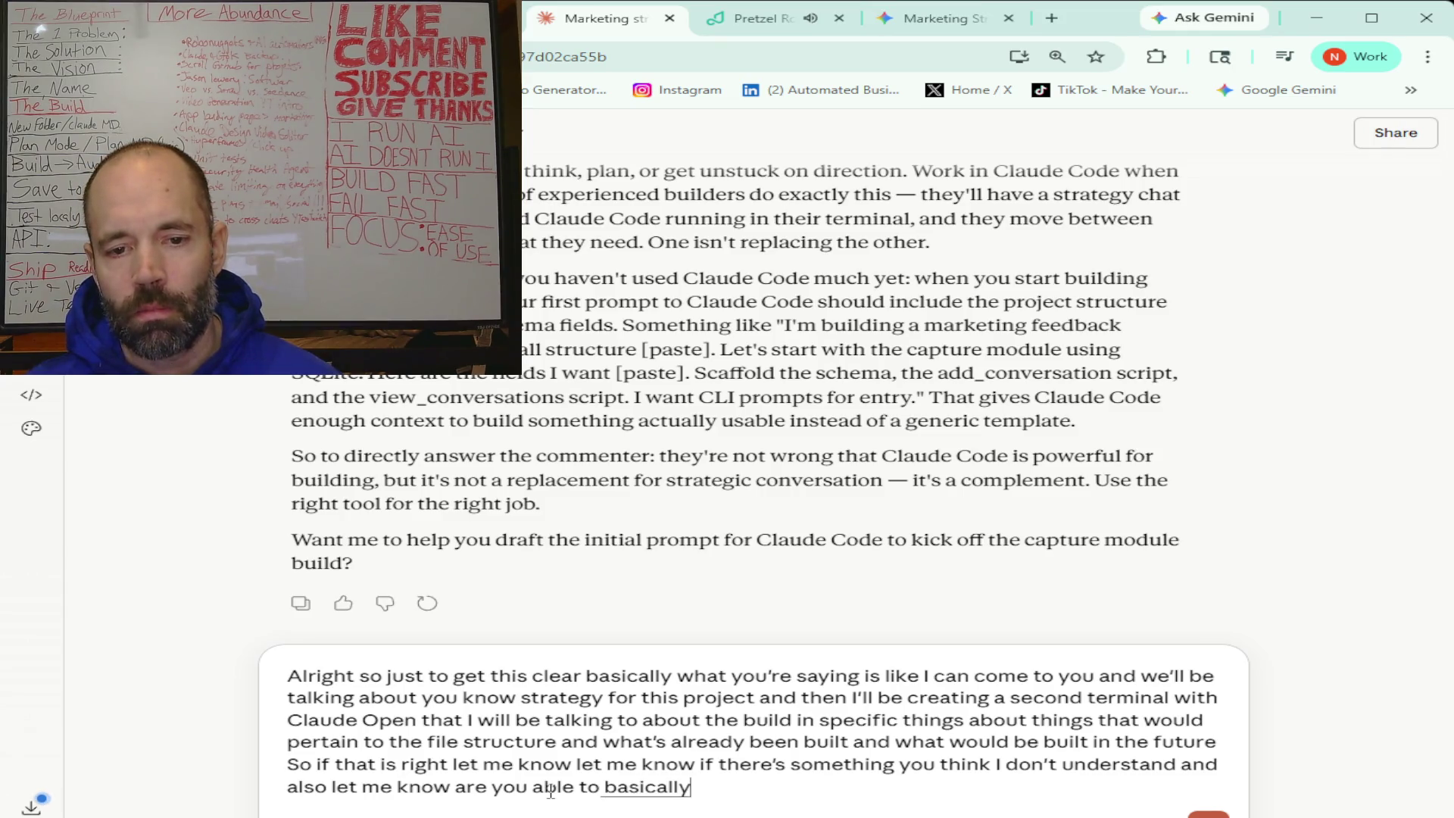
{"action": "type", "text": " see what i'm talking about"}
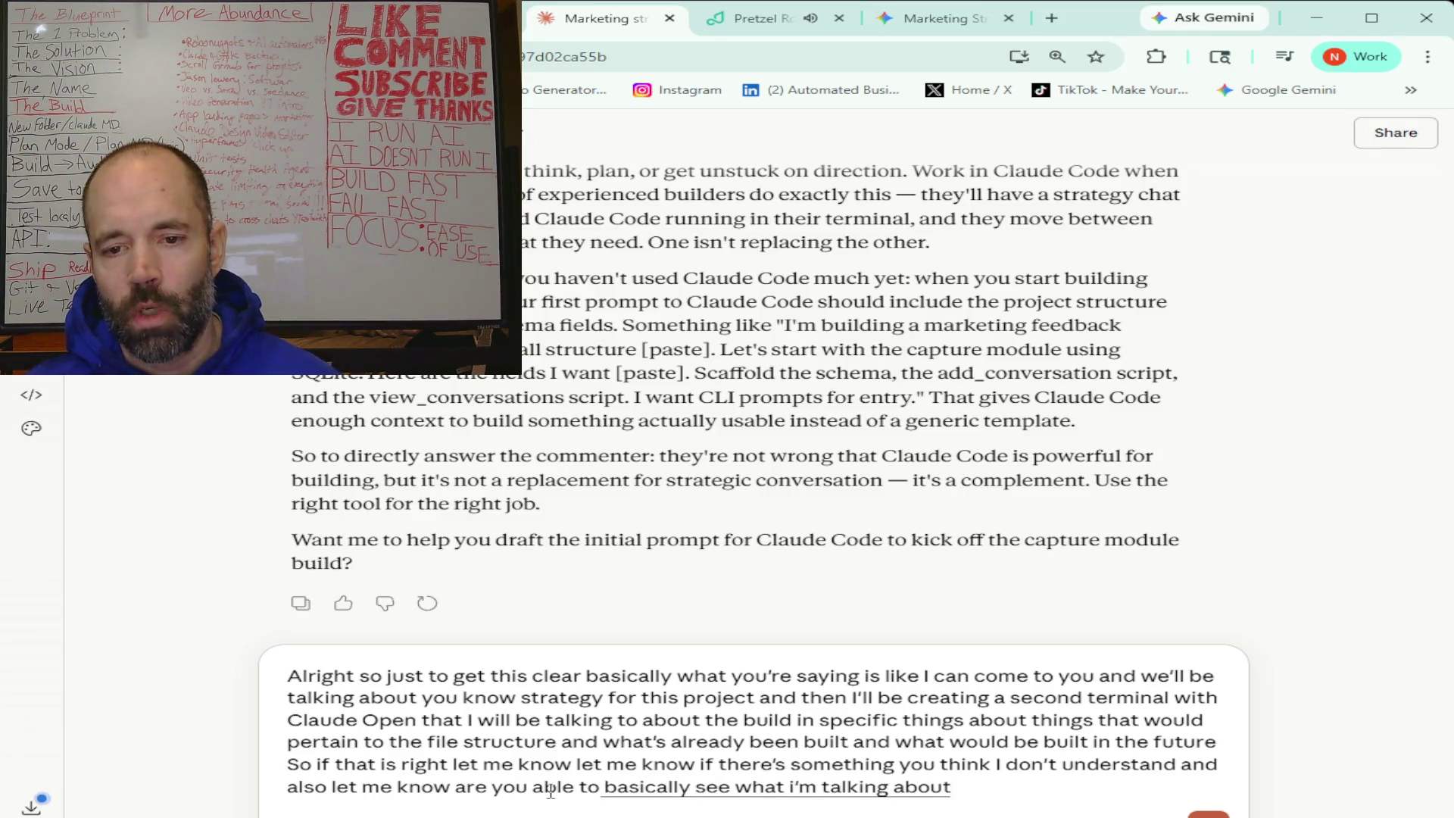
{"action": "type", "text": " with claude in the terminal"}
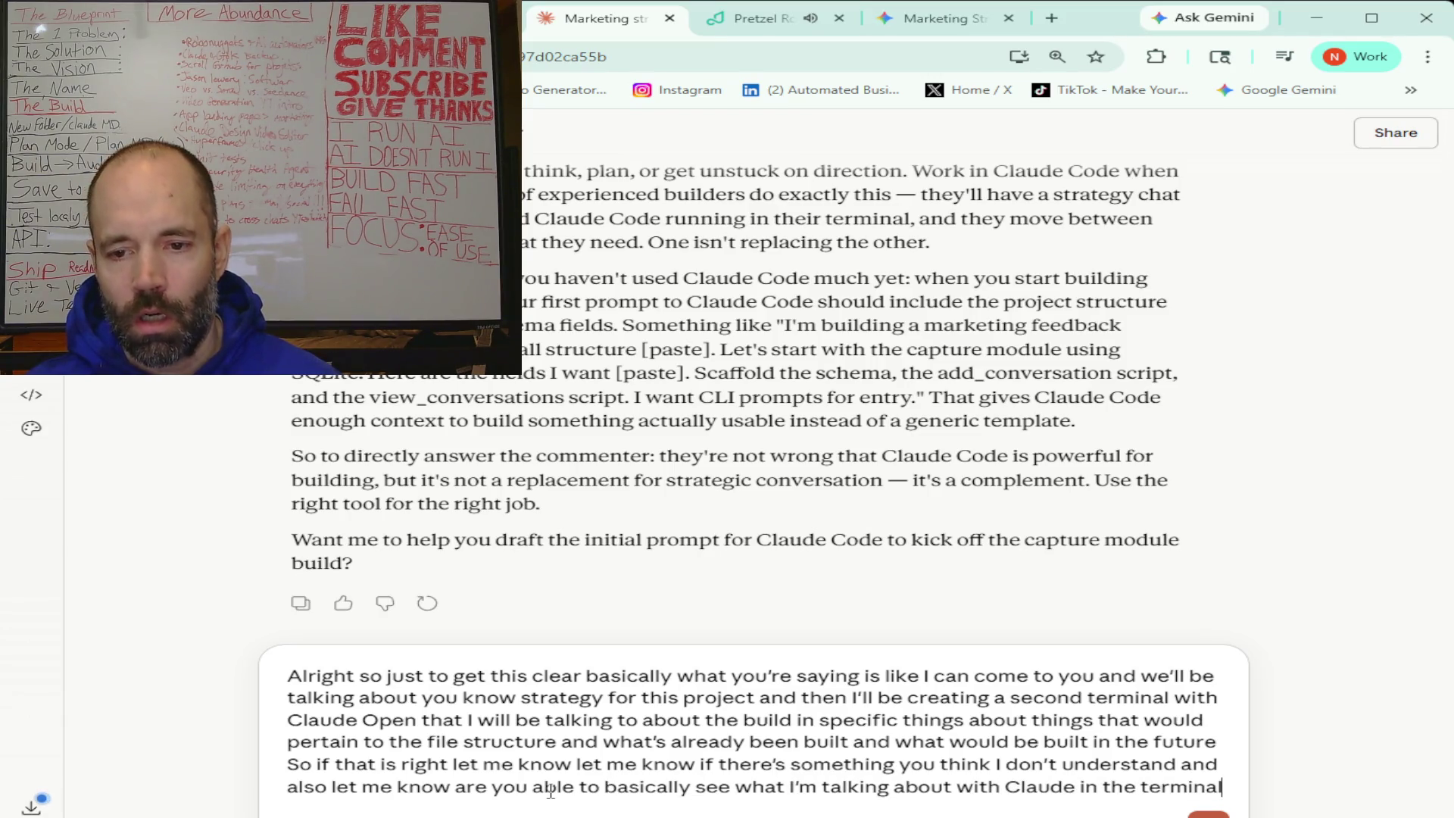
{"action": "type", "text": " so that I don't I don't have to really like you know"}
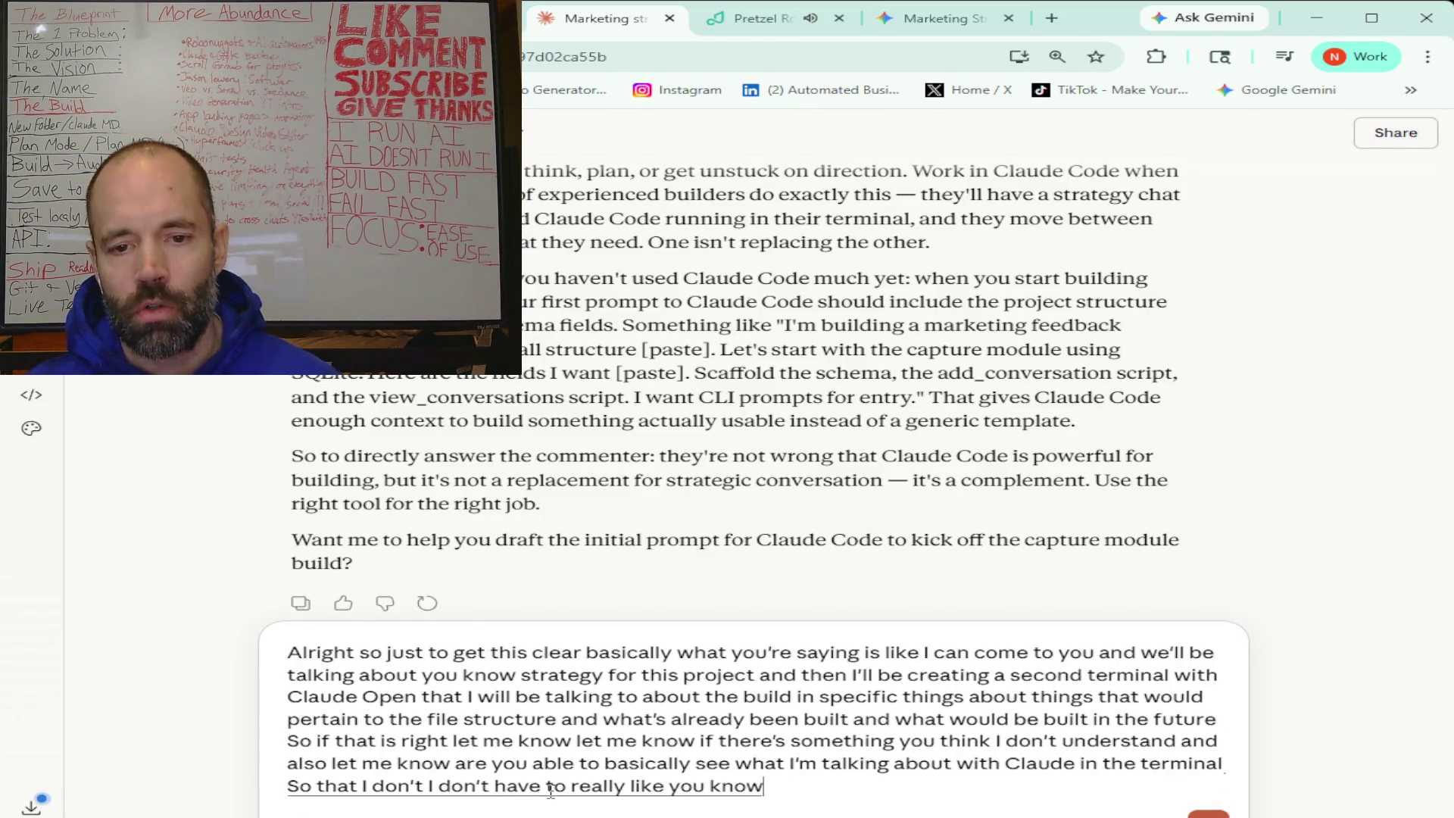
{"action": "type", "text": " up to everything that's going on"}
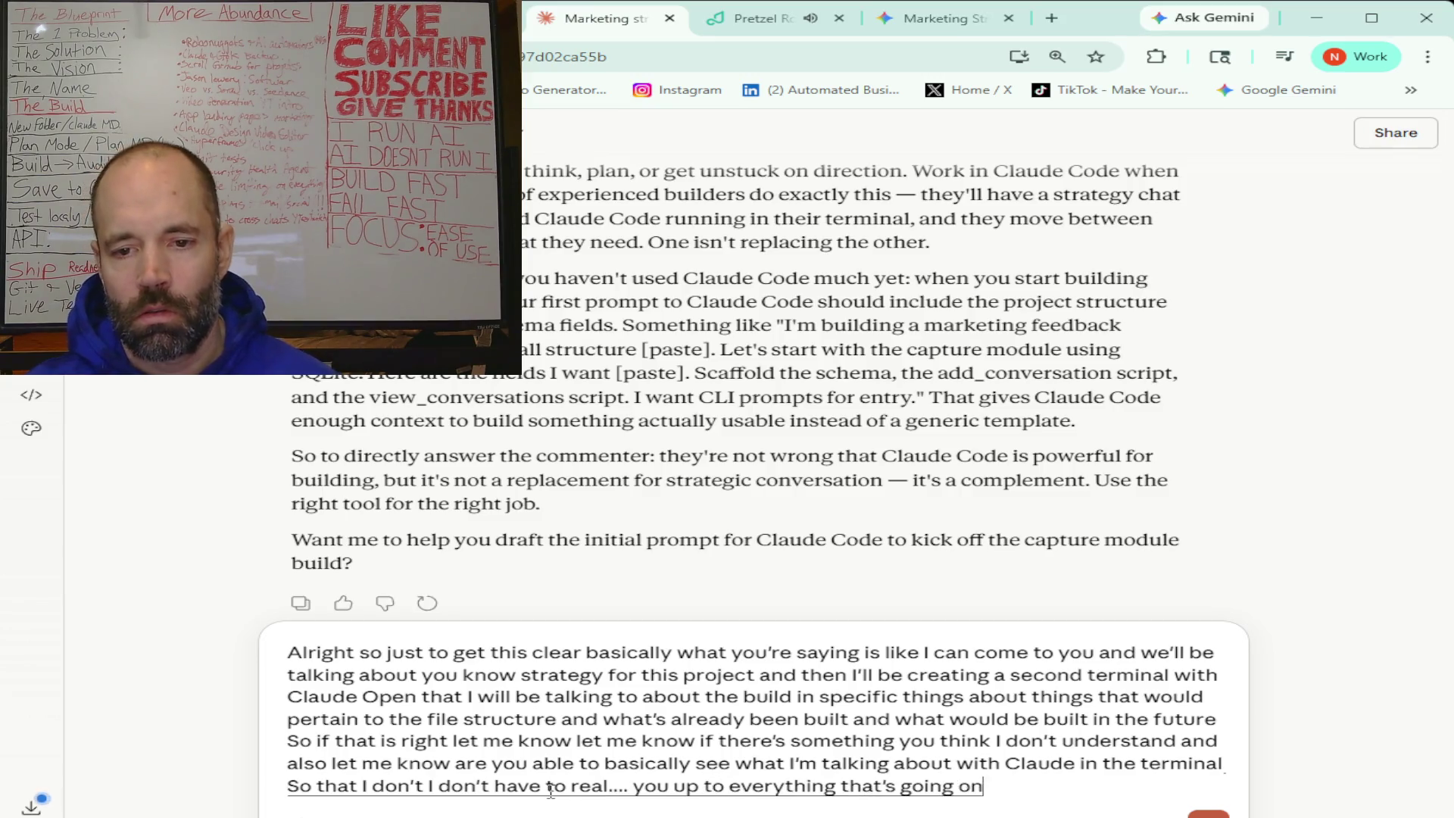
{"action": "type", "text": "ly like you know catch"}
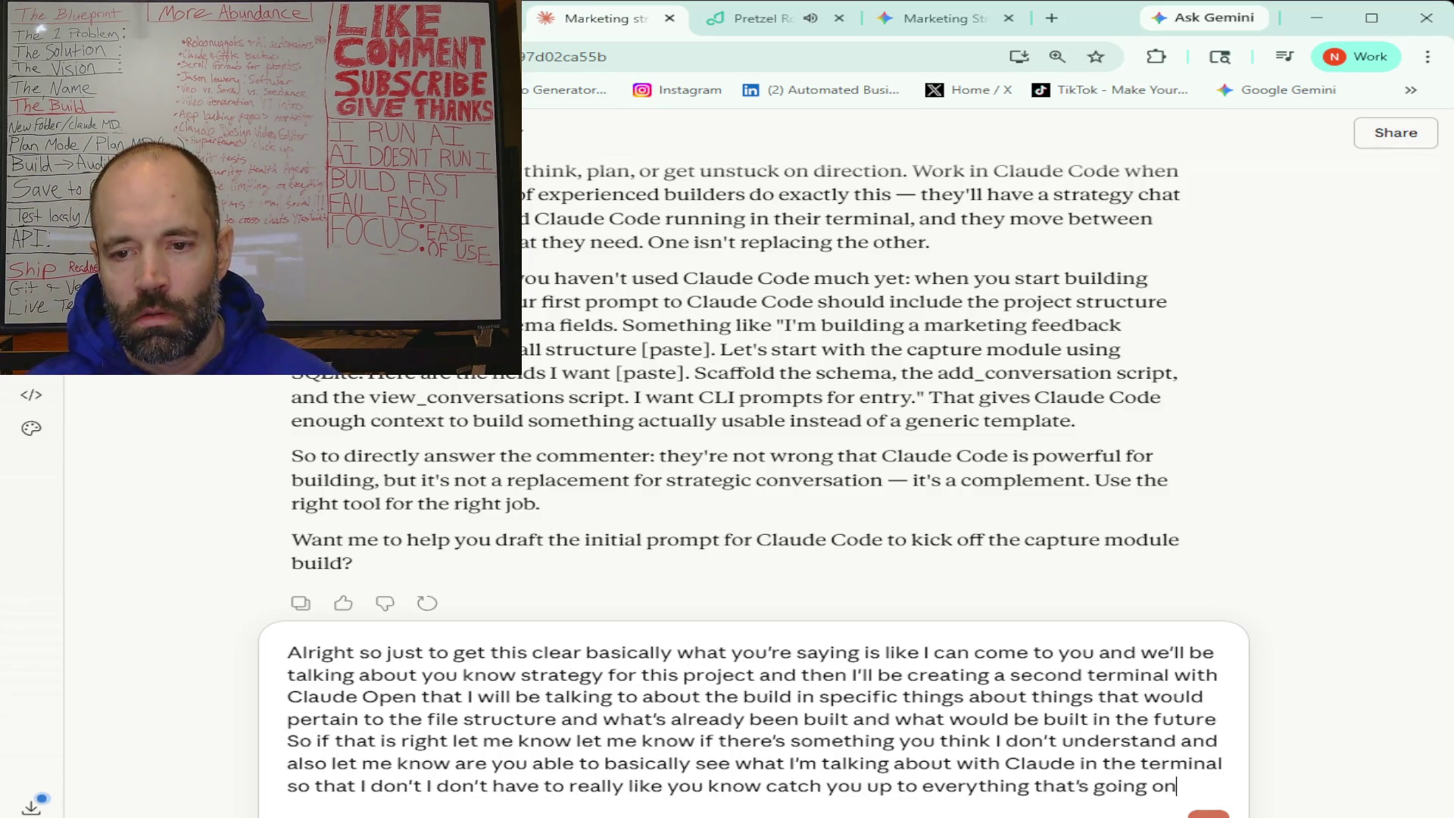
{"action": "key", "text": "Return"}
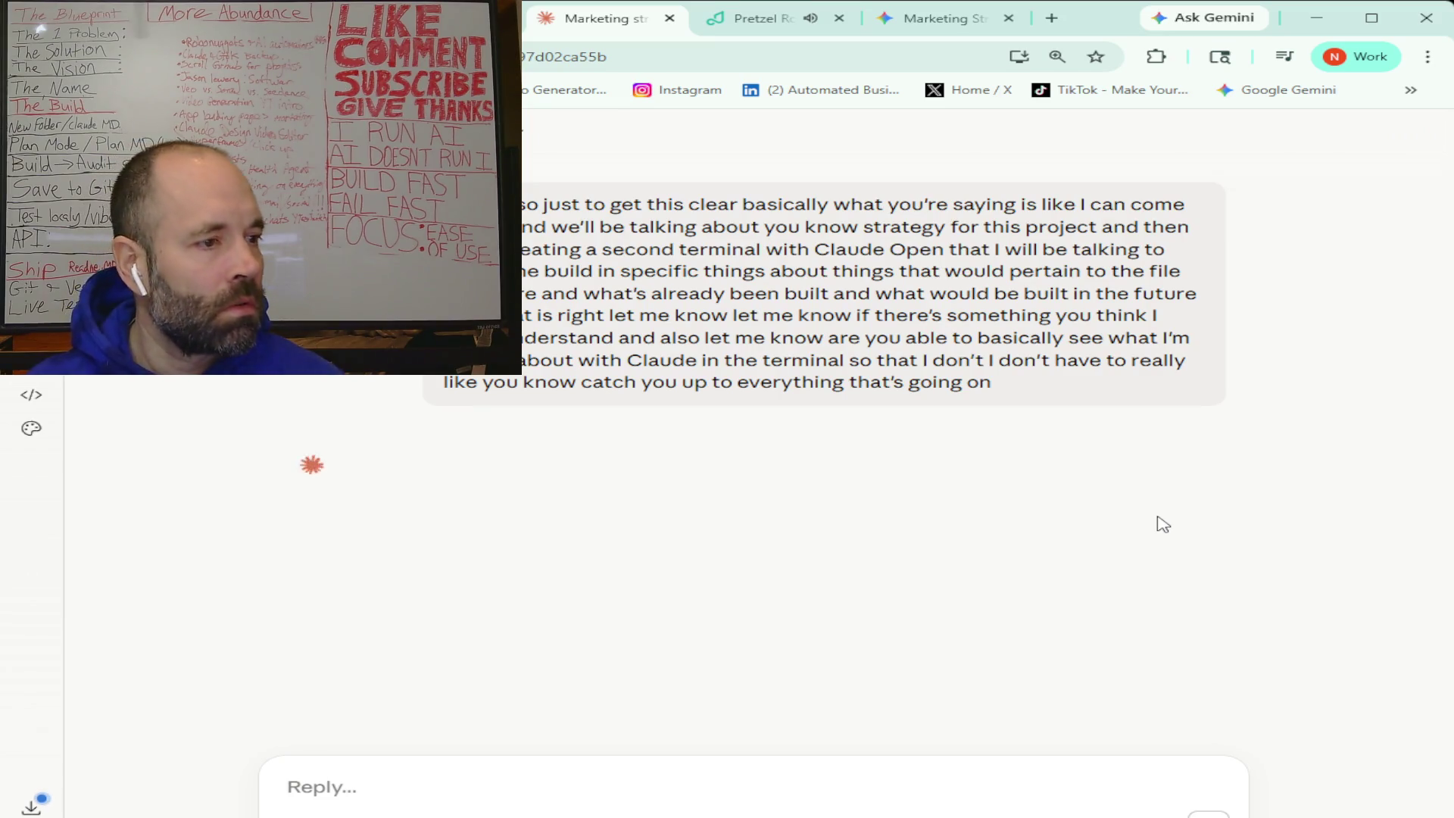